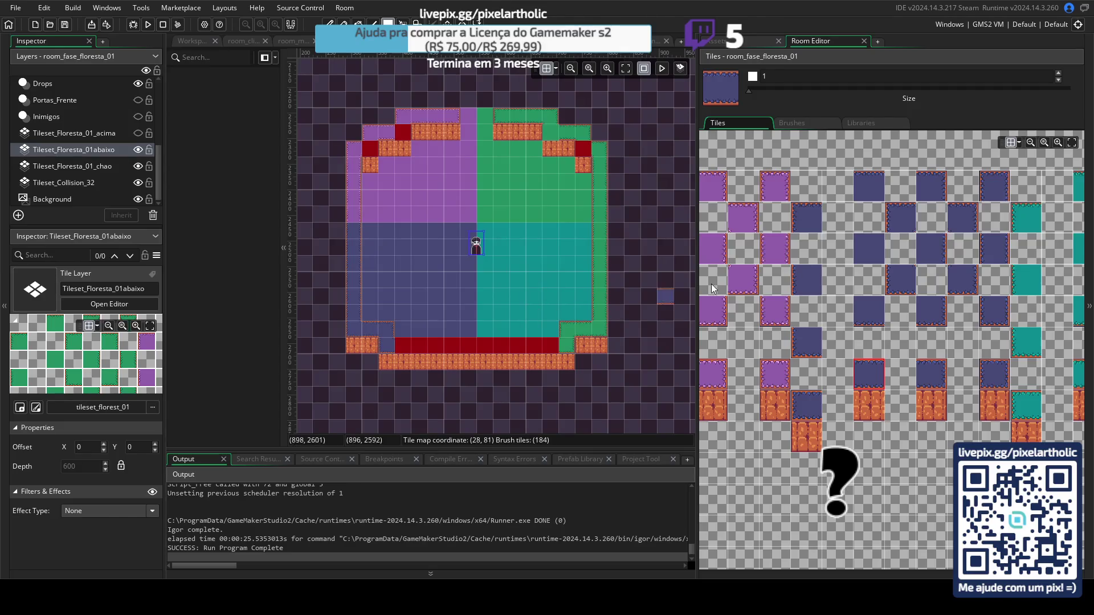
# Step: Paint teal tiles over the green lower-right edge strip on the Tileset_Floresta_01abaixo layer
pyautogui.click(878, 375)
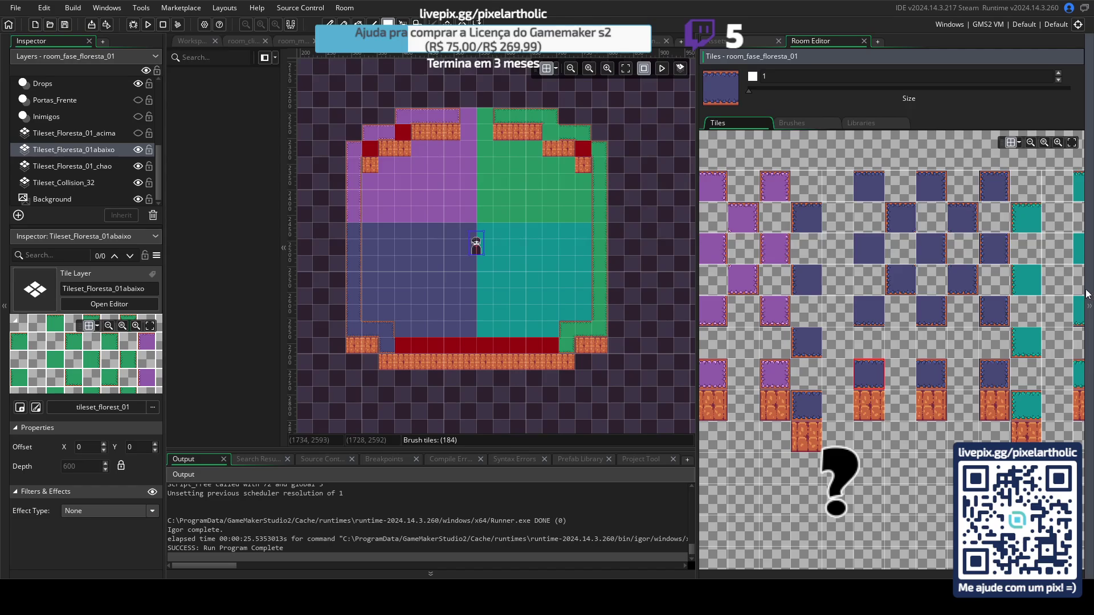
pyautogui.moveTo(1004, 292); pyautogui.dragTo(797, 268)
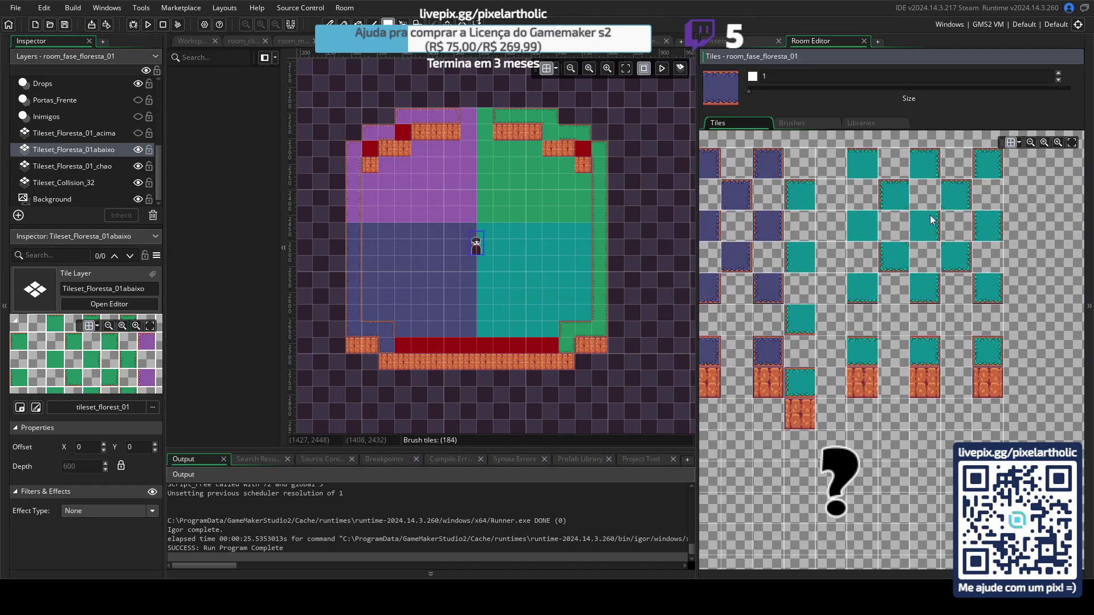
pyautogui.click(957, 200)
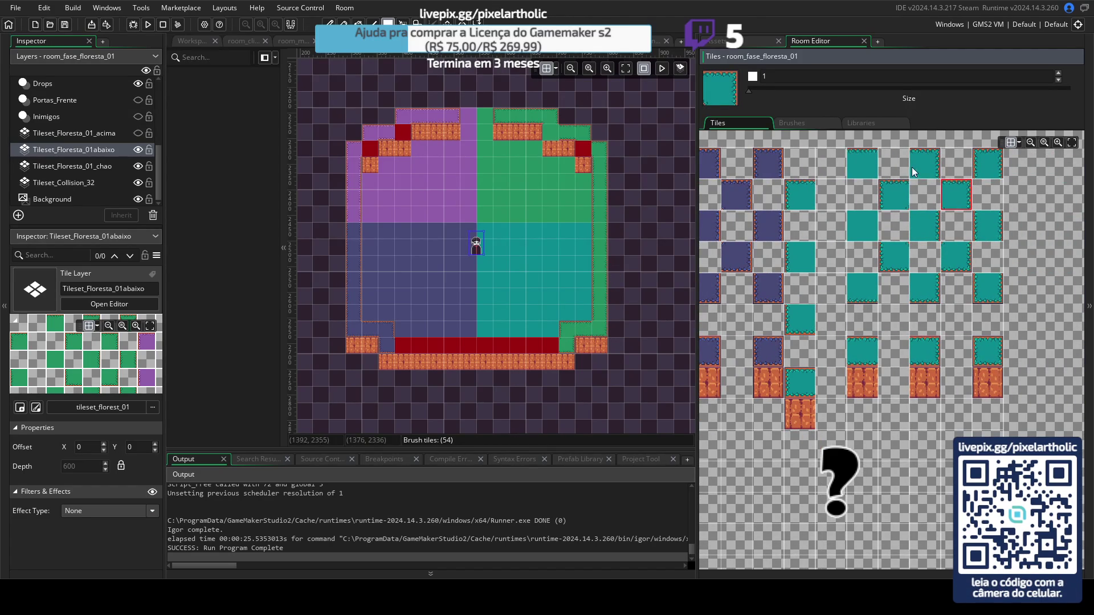
pyautogui.click(897, 196)
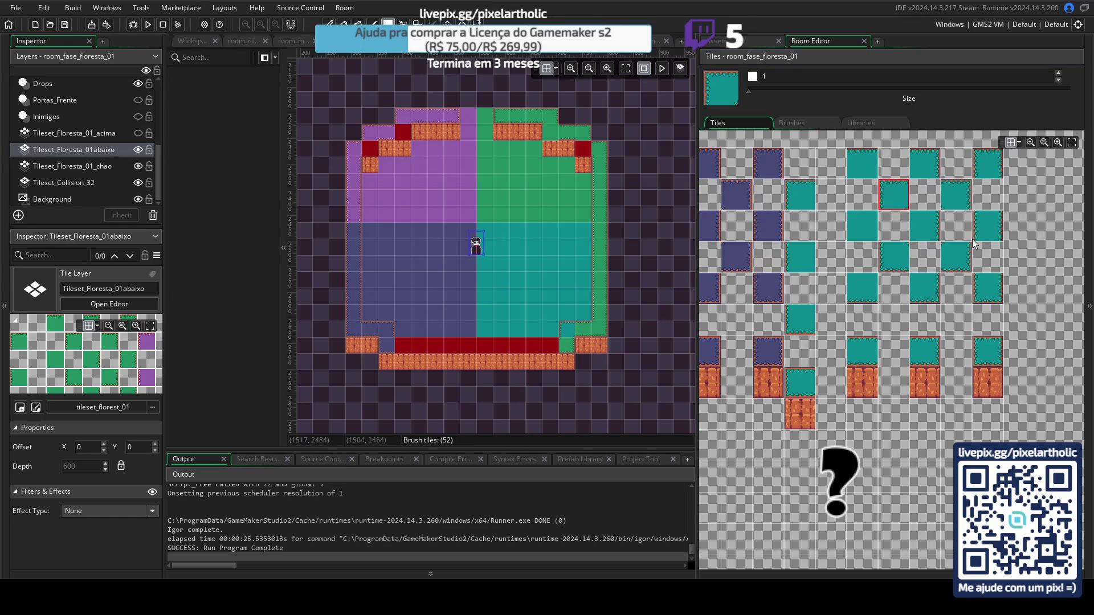
pyautogui.click(962, 261)
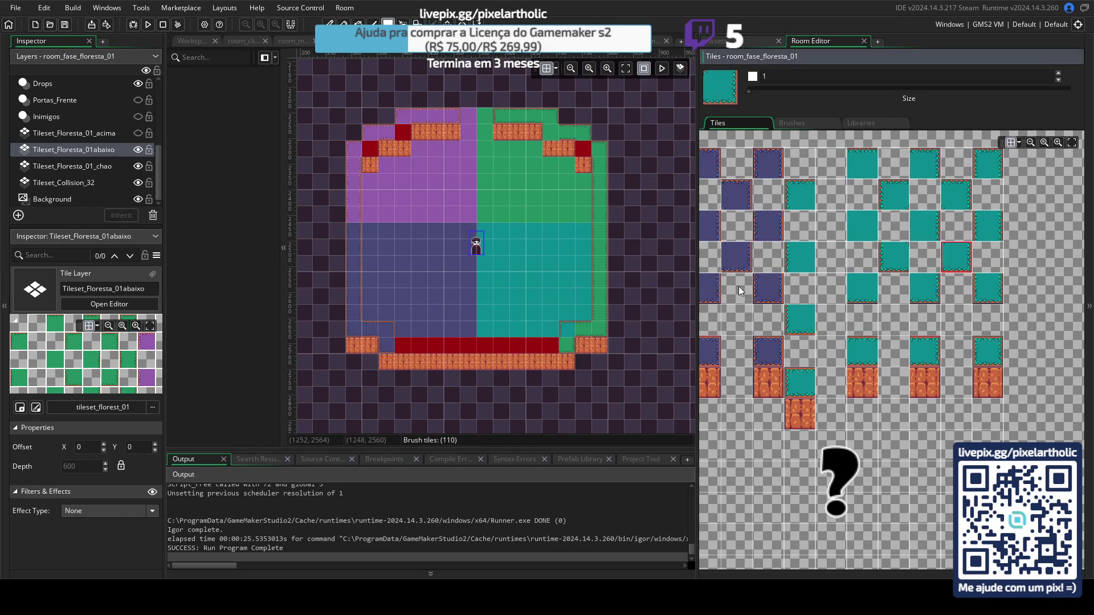
pyautogui.click(567, 345)
pyautogui.click(862, 350)
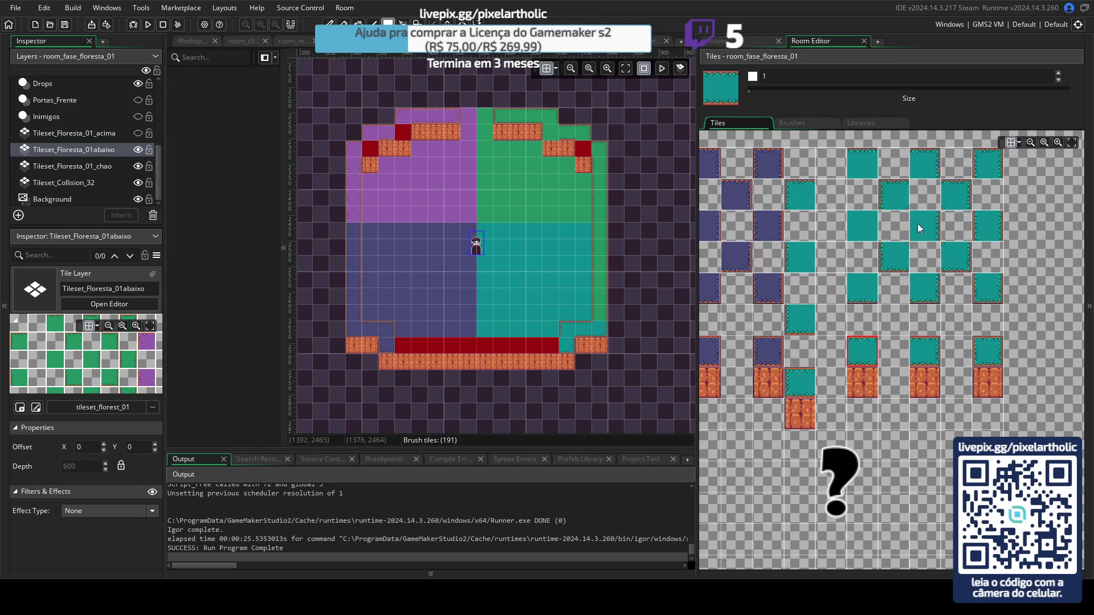
pyautogui.click(988, 225)
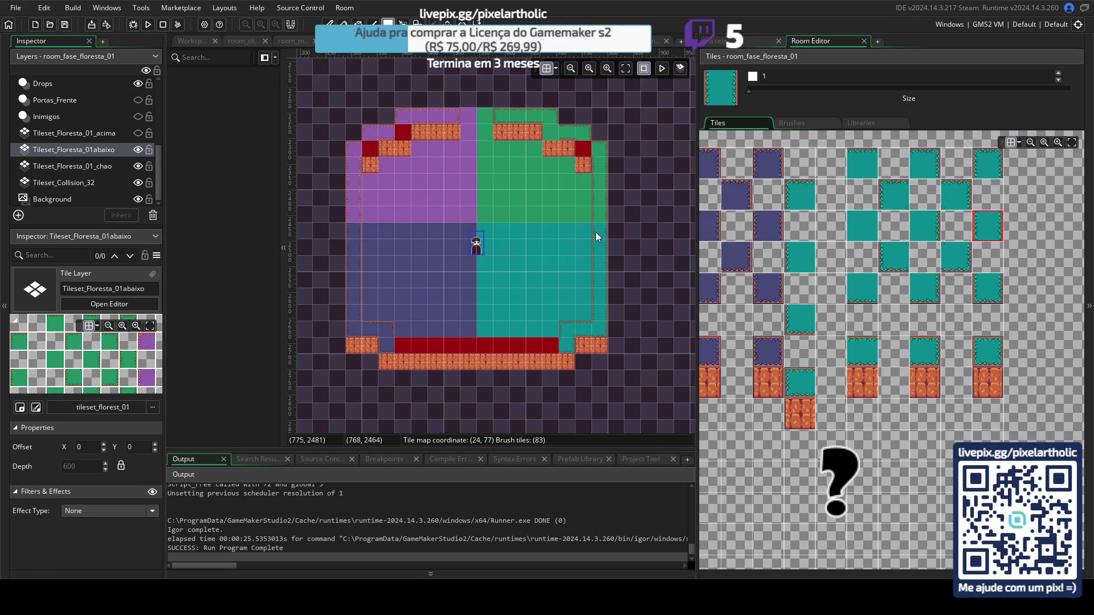
pyautogui.click(115, 134)
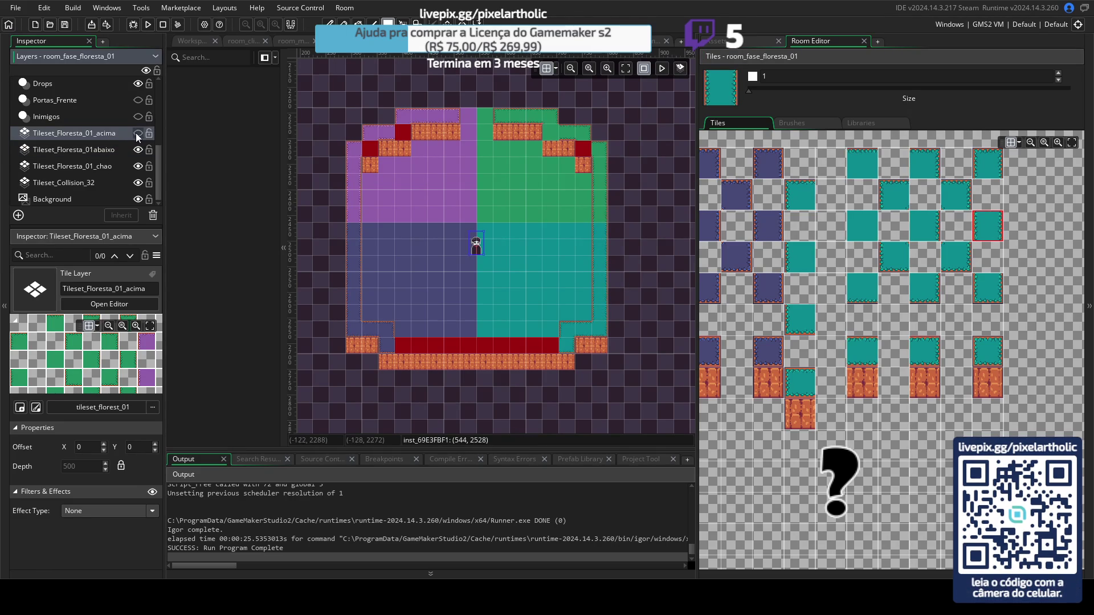
# Step: Show the Tileset_Floresta_01_acima tree layer and choose a dark-blue tile from the palette
pyautogui.click(137, 133)
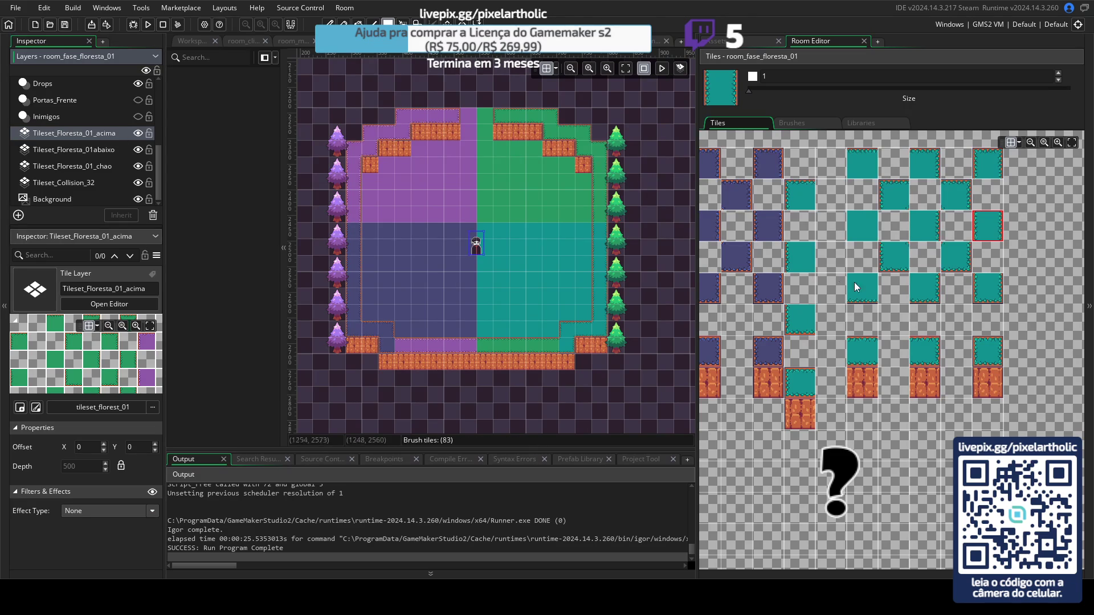
pyautogui.click(871, 340)
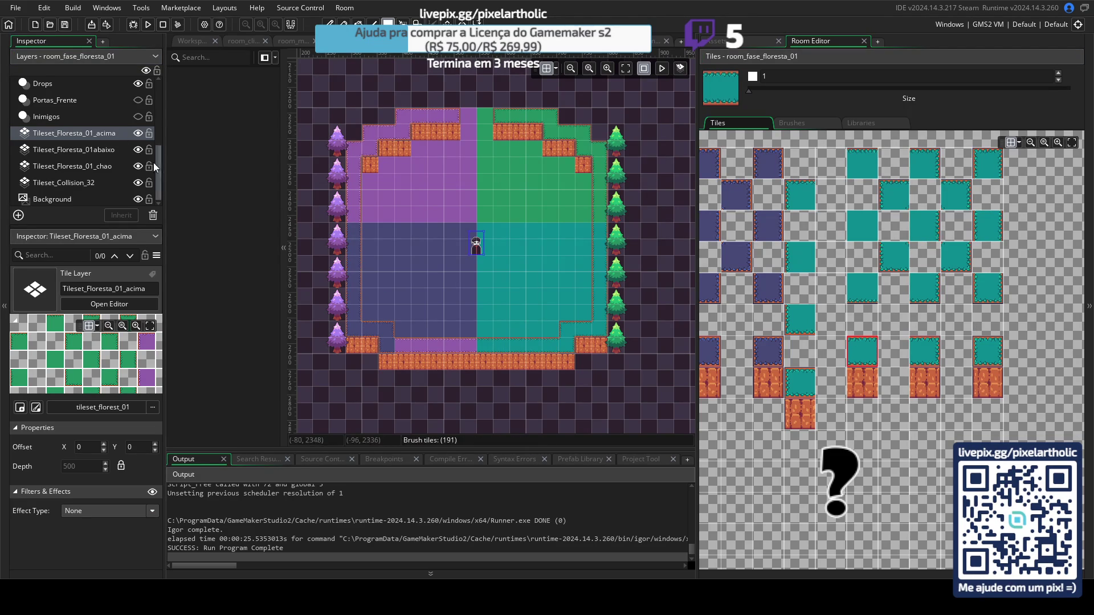
pyautogui.moveTo(763, 239); pyautogui.dragTo(930, 244)
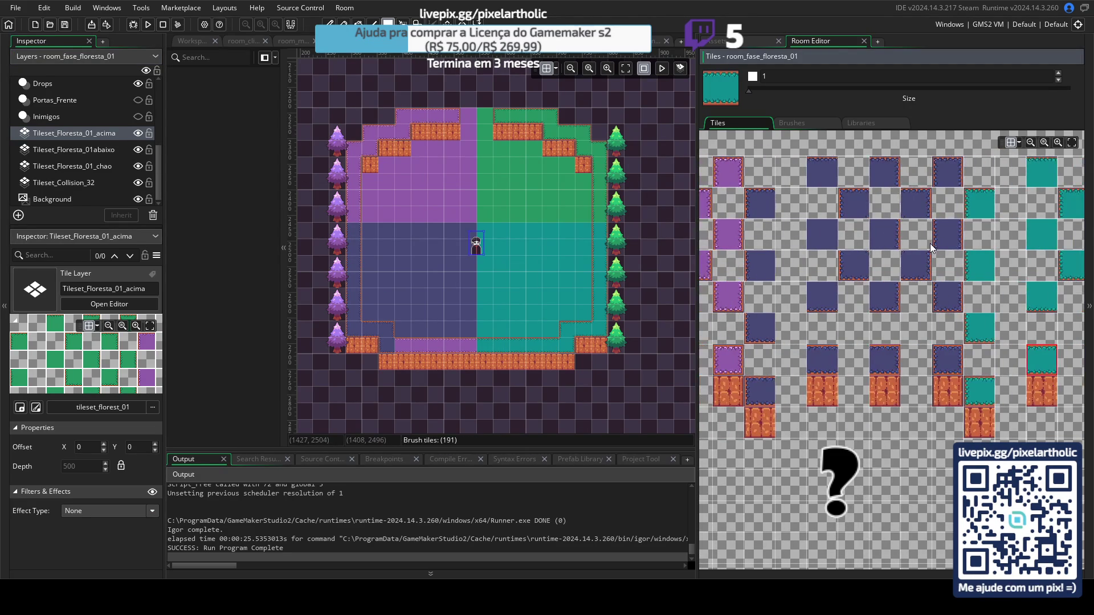
pyautogui.click(826, 357)
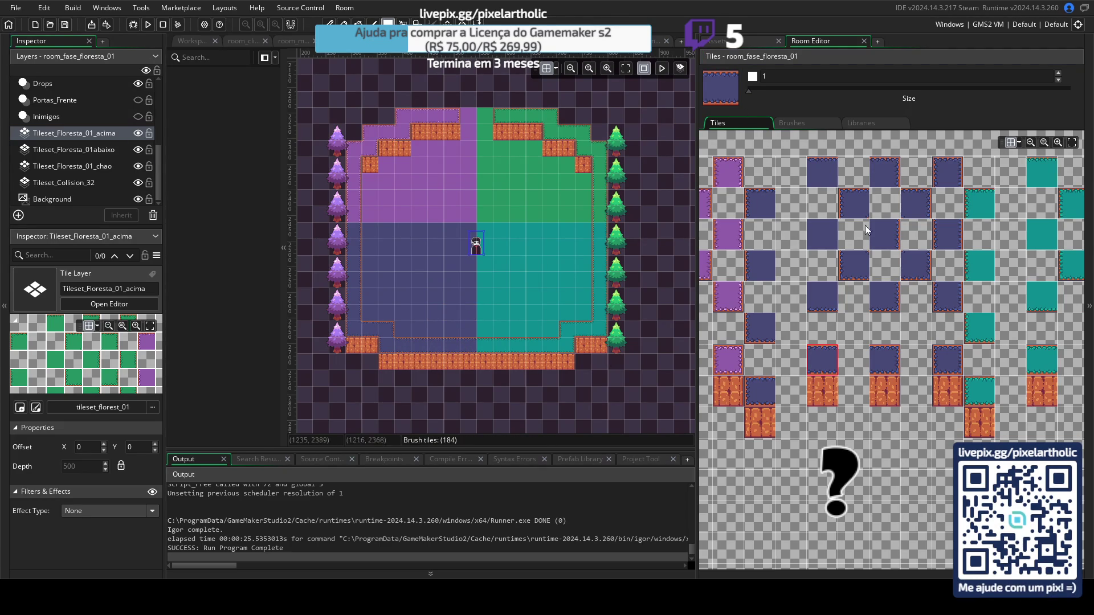
pyautogui.scroll(-5, 778, 360)
pyautogui.moveTo(785, 310); pyautogui.dragTo(839, 342)
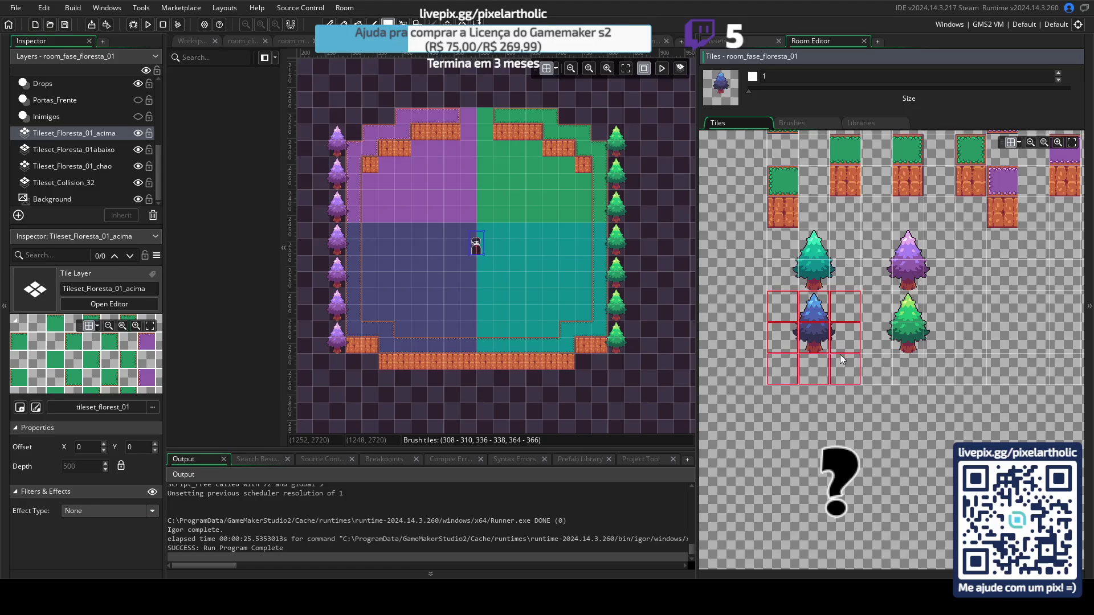
# Step: Turn three lower left-edge trees blue and use the teal tree for the right edge
pyautogui.click(334, 250)
pyautogui.moveTo(335, 254); pyautogui.dragTo(340, 338)
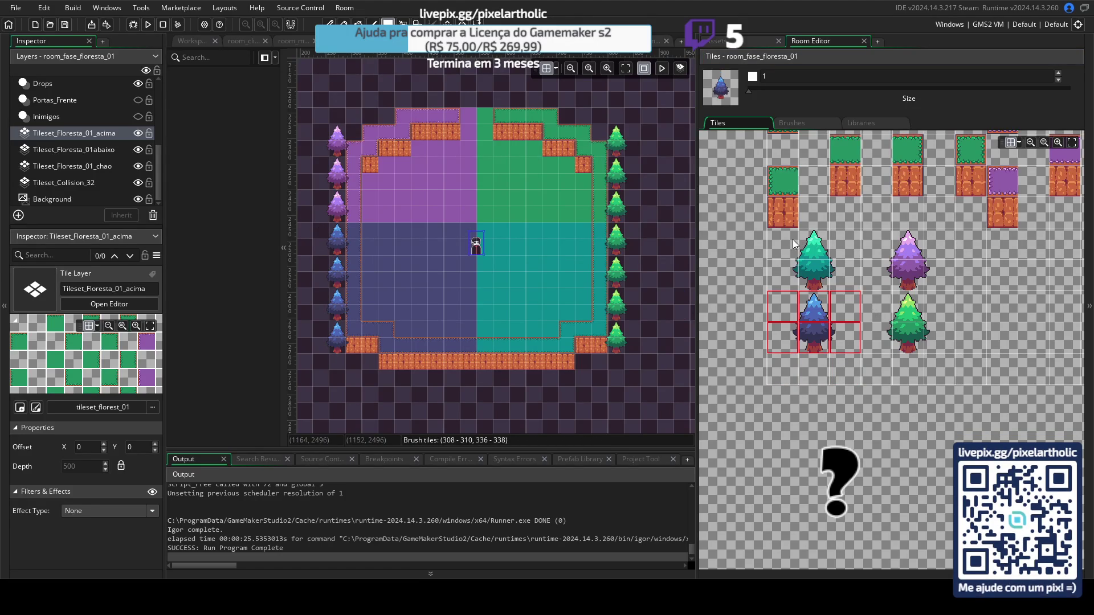
pyautogui.moveTo(775, 234); pyautogui.dragTo(854, 285)
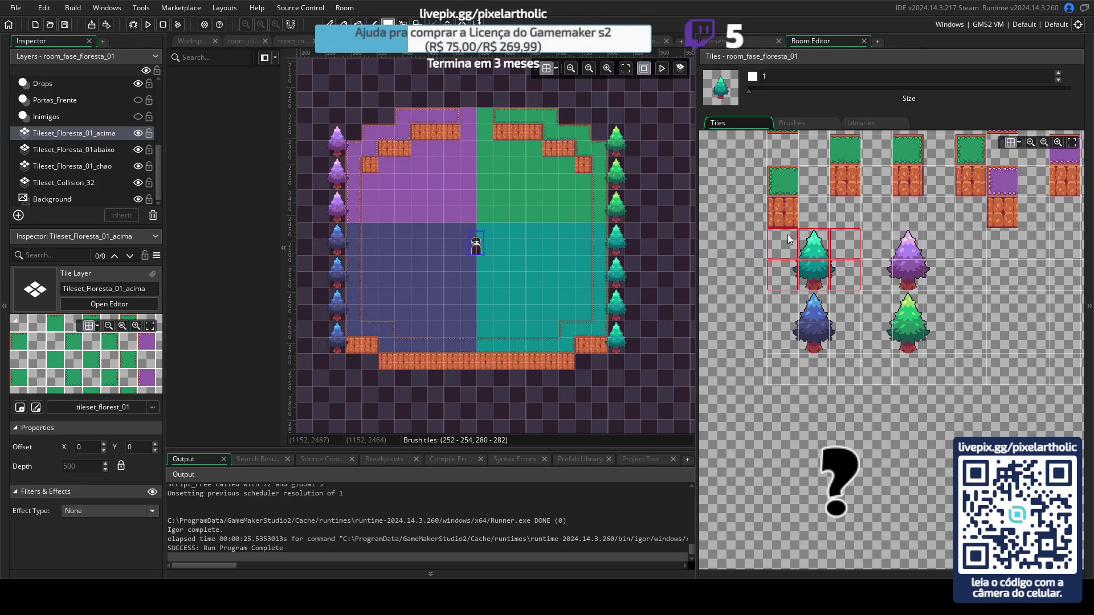
pyautogui.moveTo(698, 191); pyautogui.dragTo(897, 196)
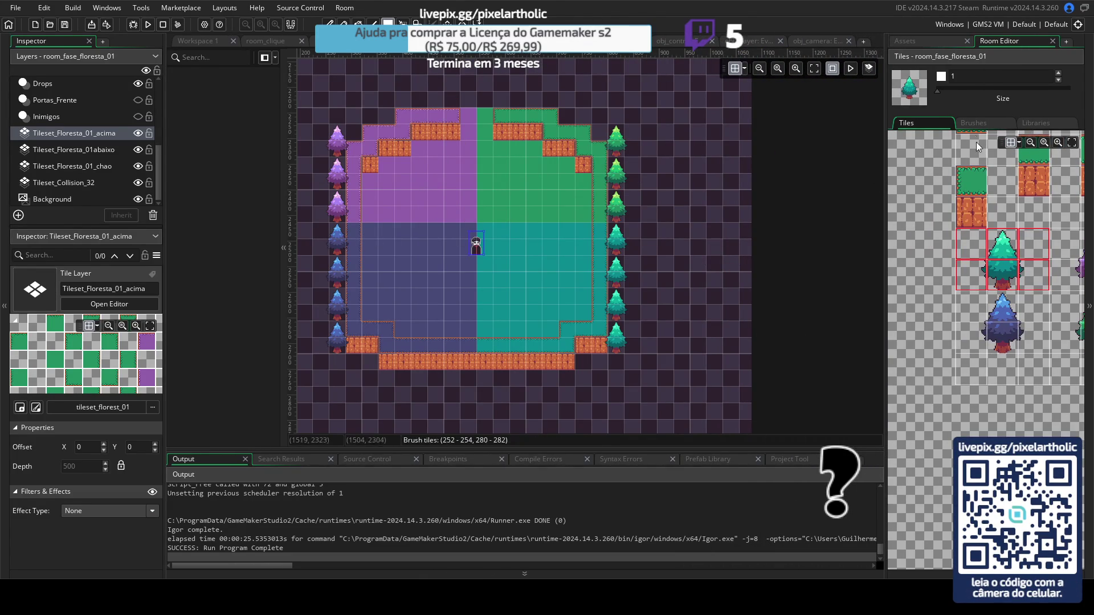
pyautogui.click(90, 149)
# Step: Hide the tree layer and paint purple floor left of the character on Tileset_Floresta_01_chao
pyautogui.click(138, 149)
pyautogui.click(138, 150)
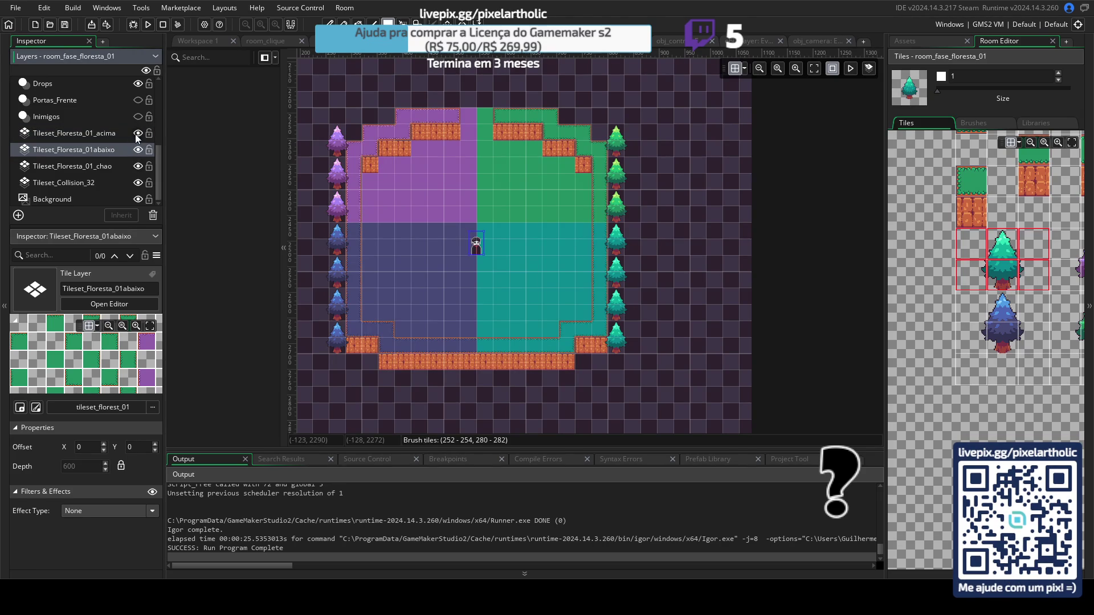
pyautogui.click(137, 134)
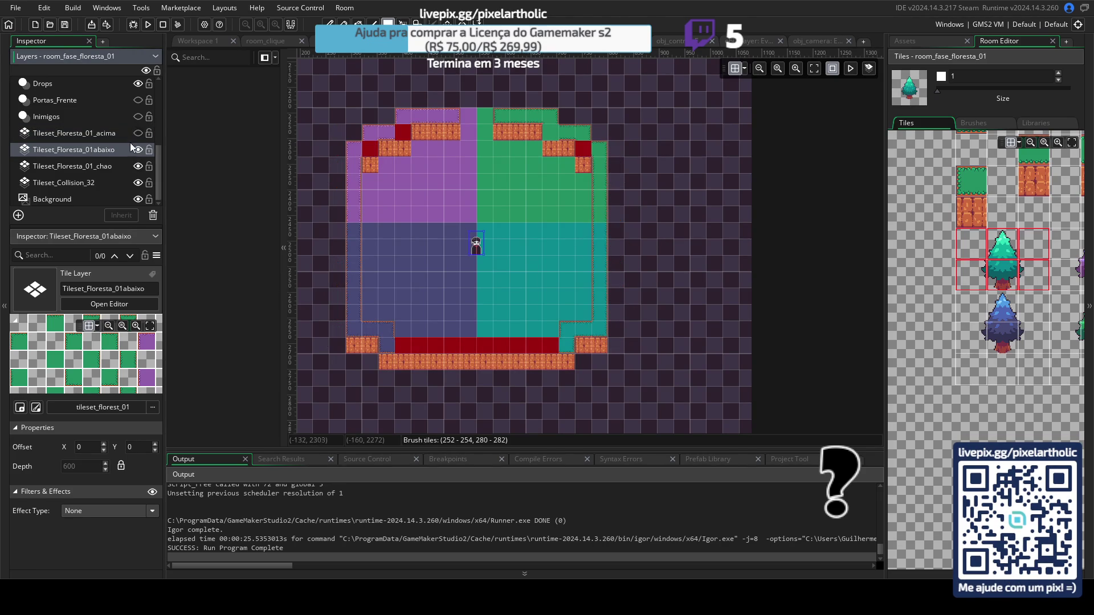
pyautogui.click(101, 166)
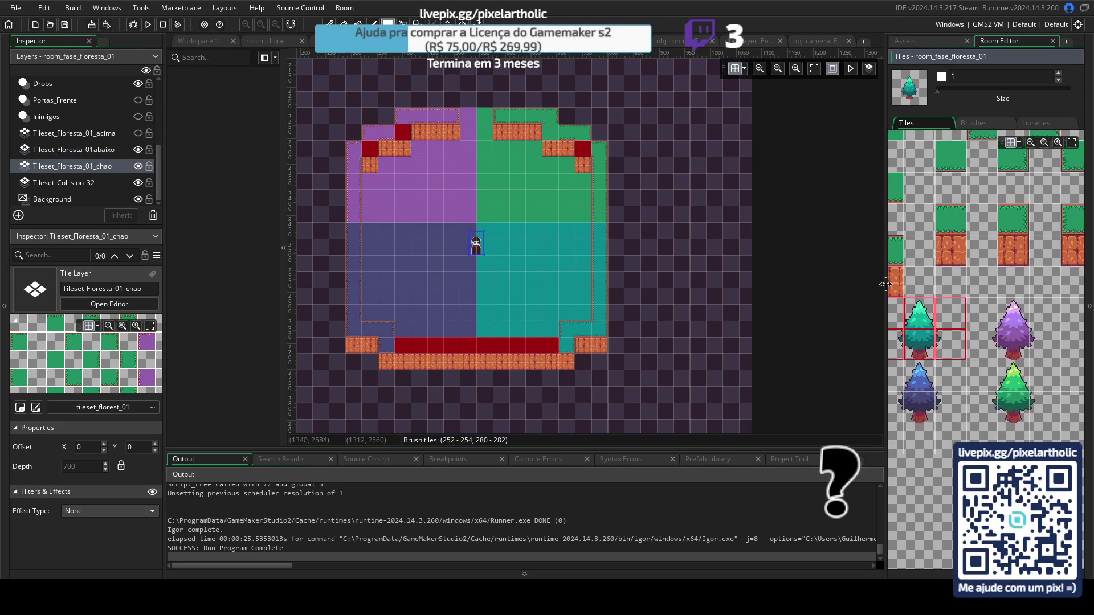
pyautogui.moveTo(887, 287); pyautogui.dragTo(712, 288)
pyautogui.scroll(5, 954, 219)
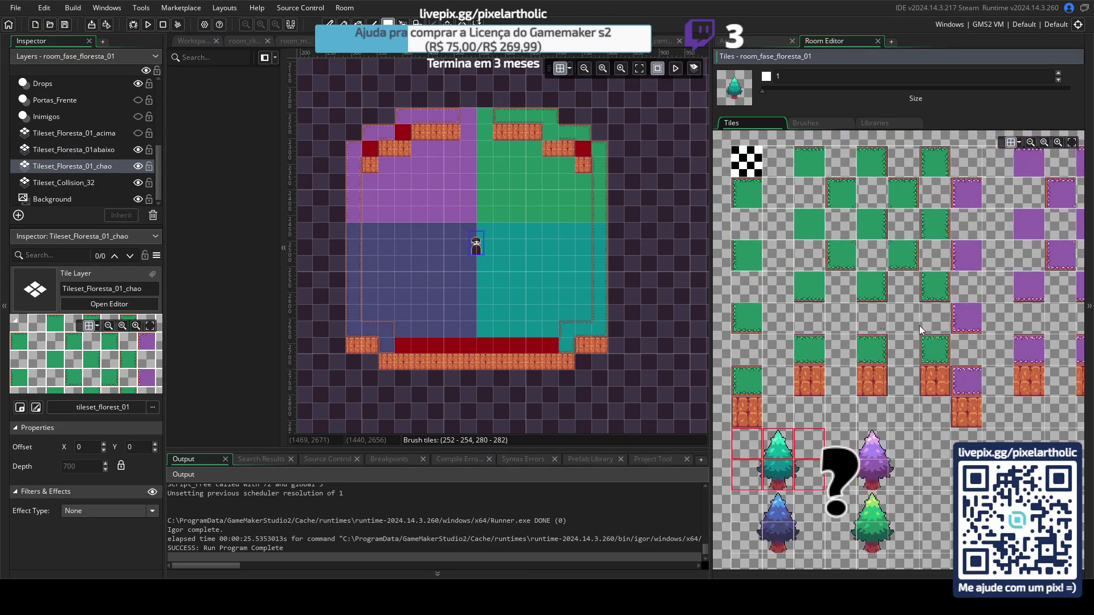
pyautogui.click(912, 245)
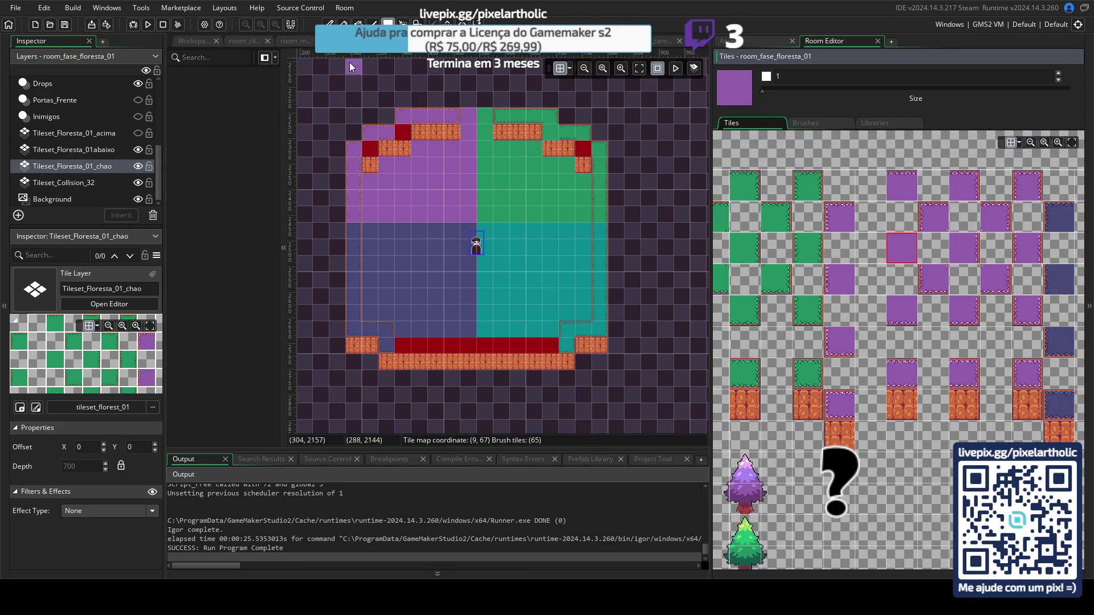
pyautogui.moveTo(473, 239); pyautogui.dragTo(406, 240)
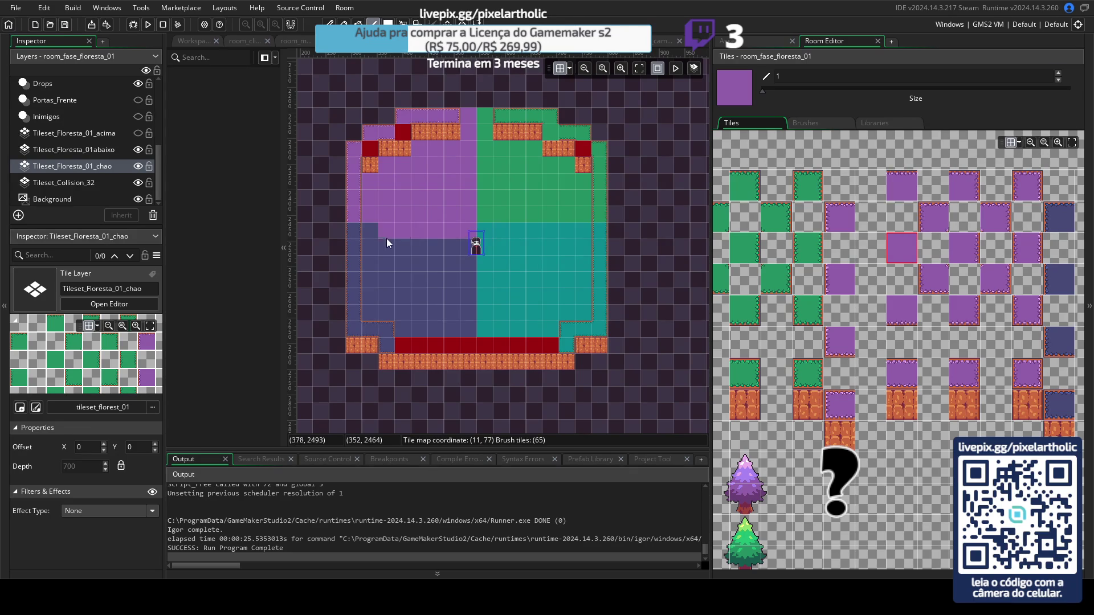
pyautogui.hscroll(3, 980, 259)
pyautogui.hscroll(-3, 799, 259)
pyautogui.hscroll(-5, 839, 264)
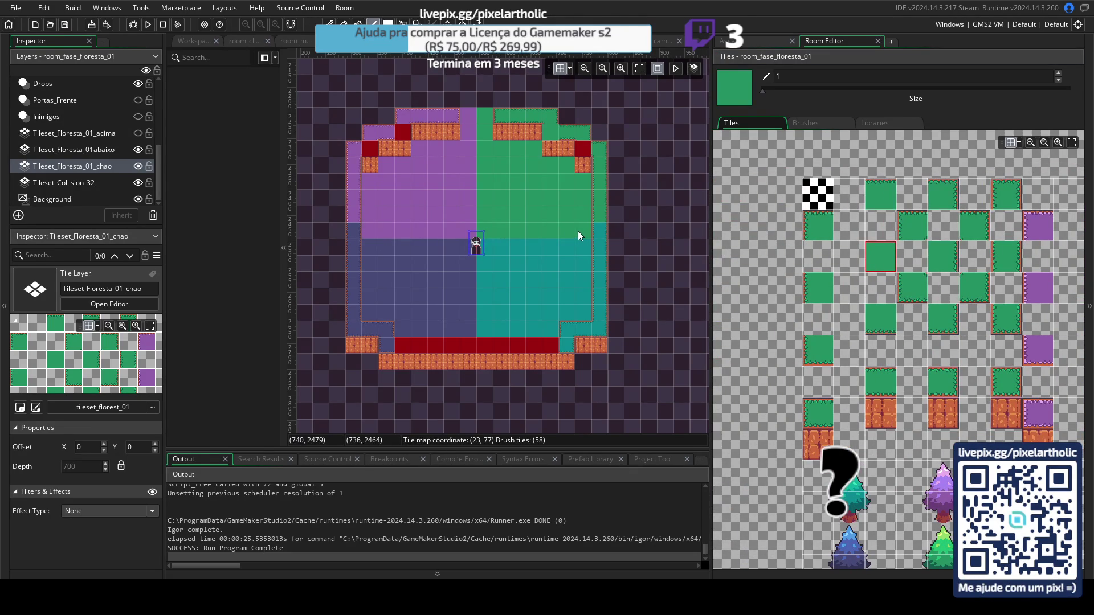
# Step: Pick green and purple tiles on Tileset_Floresta_01abaixo, then make the edge trees visible again
pyautogui.click(118, 150)
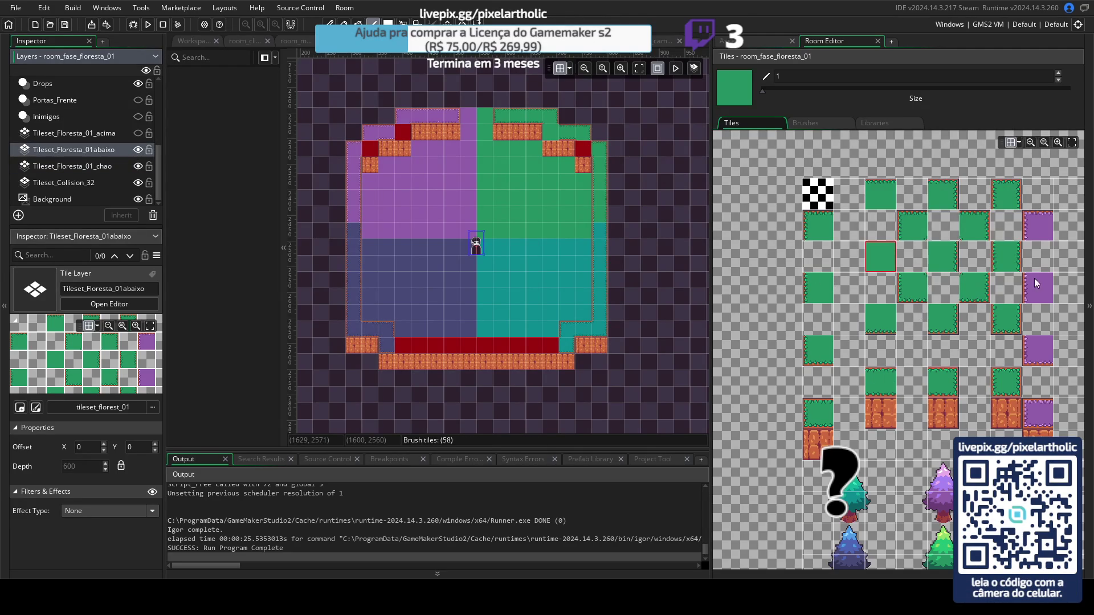
pyautogui.click(1011, 265)
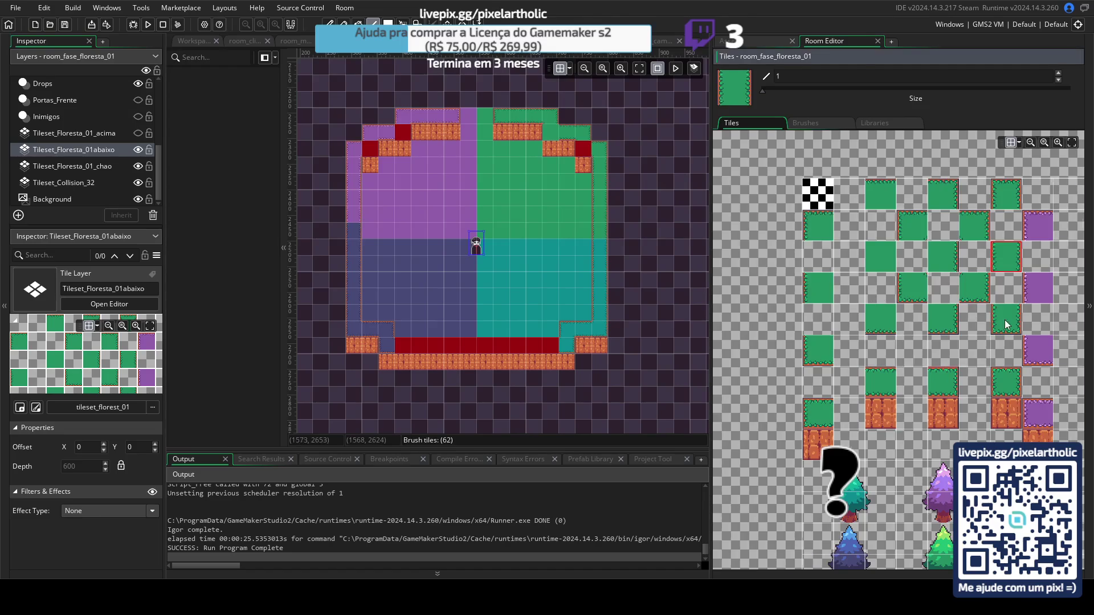
pyautogui.hscroll(5, 907, 279)
pyautogui.click(992, 251)
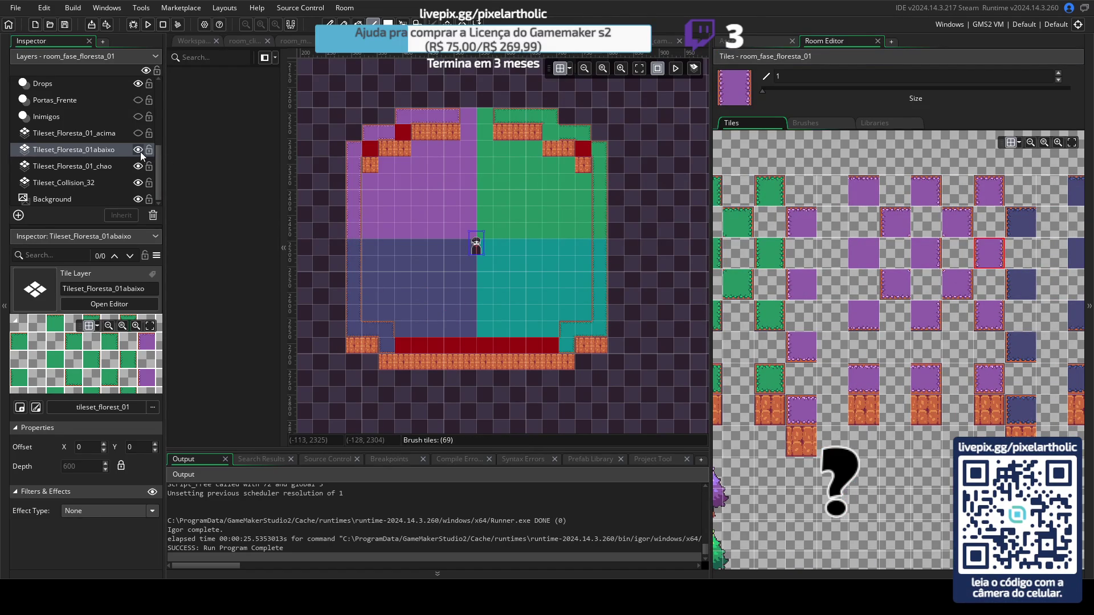
pyautogui.click(138, 133)
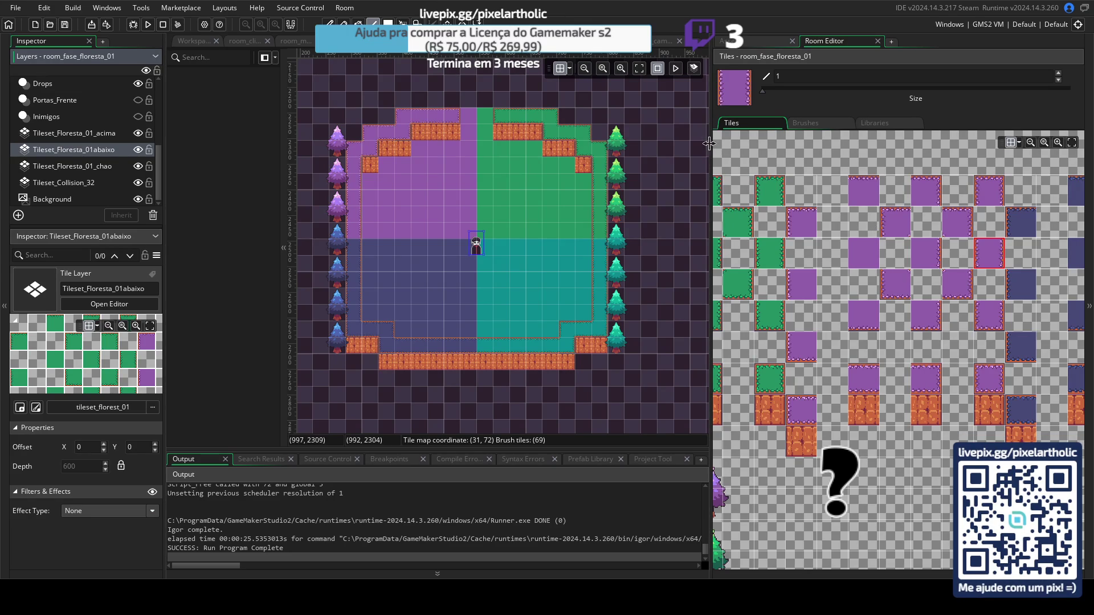
# Step: Select the empty tile brush, widen the room view, and switch to the launched test game
pyautogui.click(734, 143)
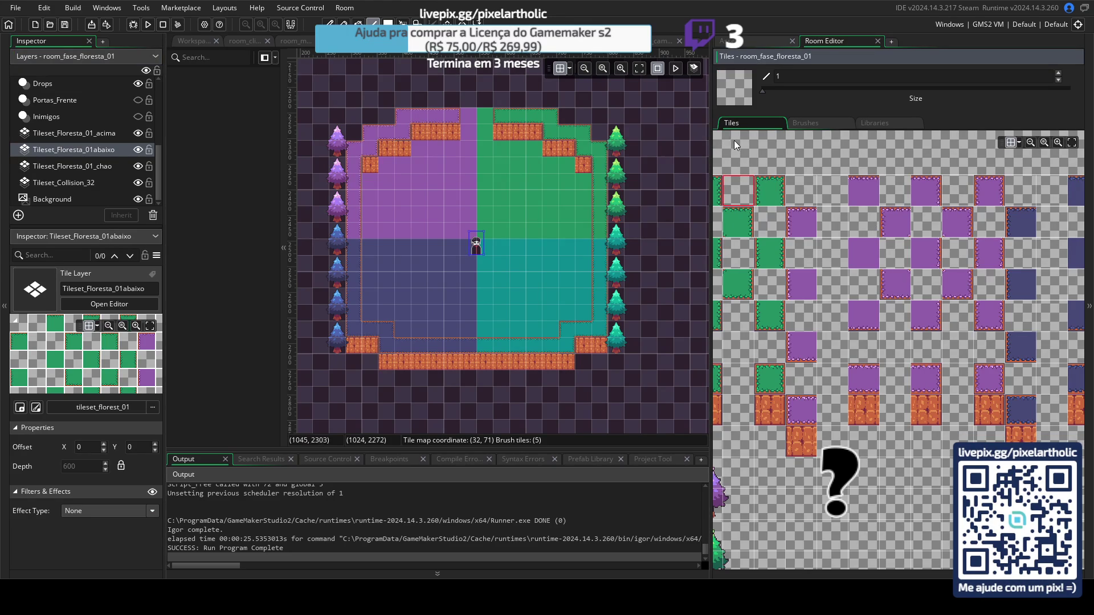
pyautogui.moveTo(733, 140); pyautogui.dragTo(990, 181)
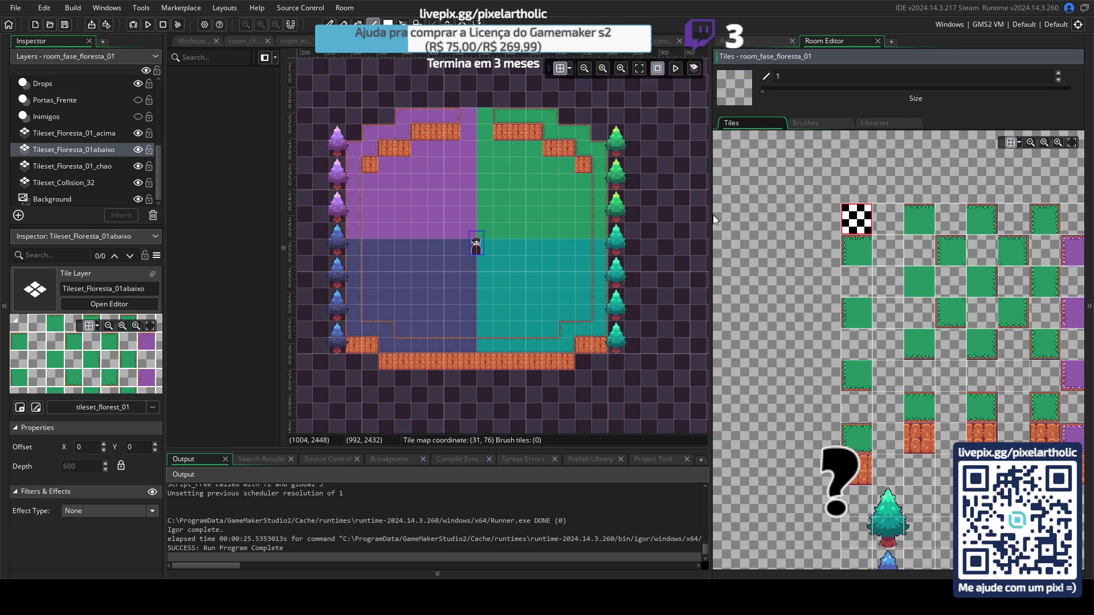
pyautogui.moveTo(717, 215); pyautogui.dragTo(899, 217)
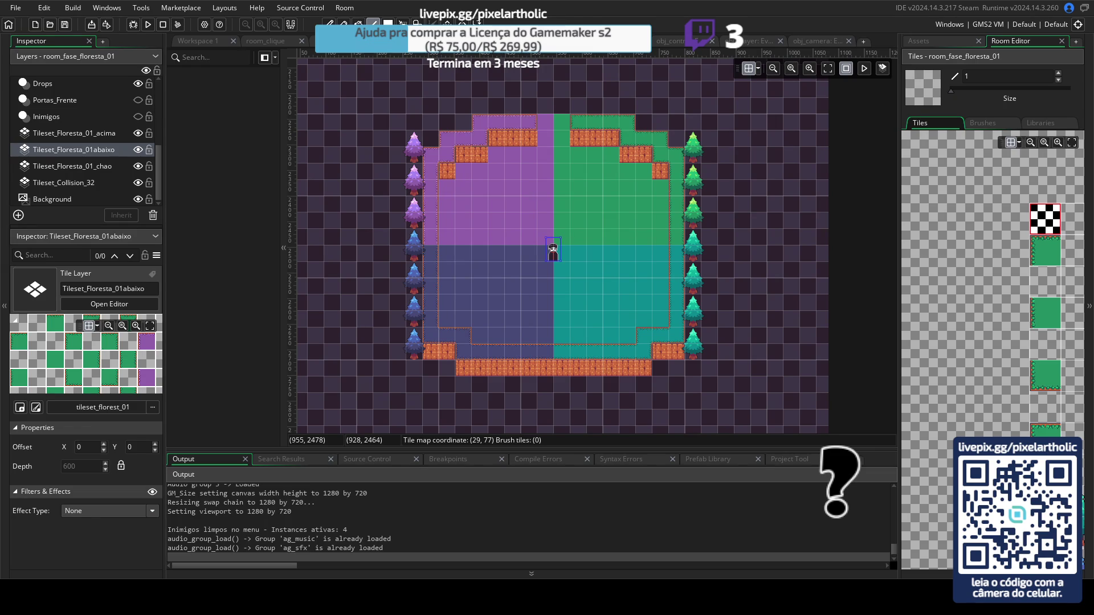
pyautogui.hotkey('alt', 'Tab')
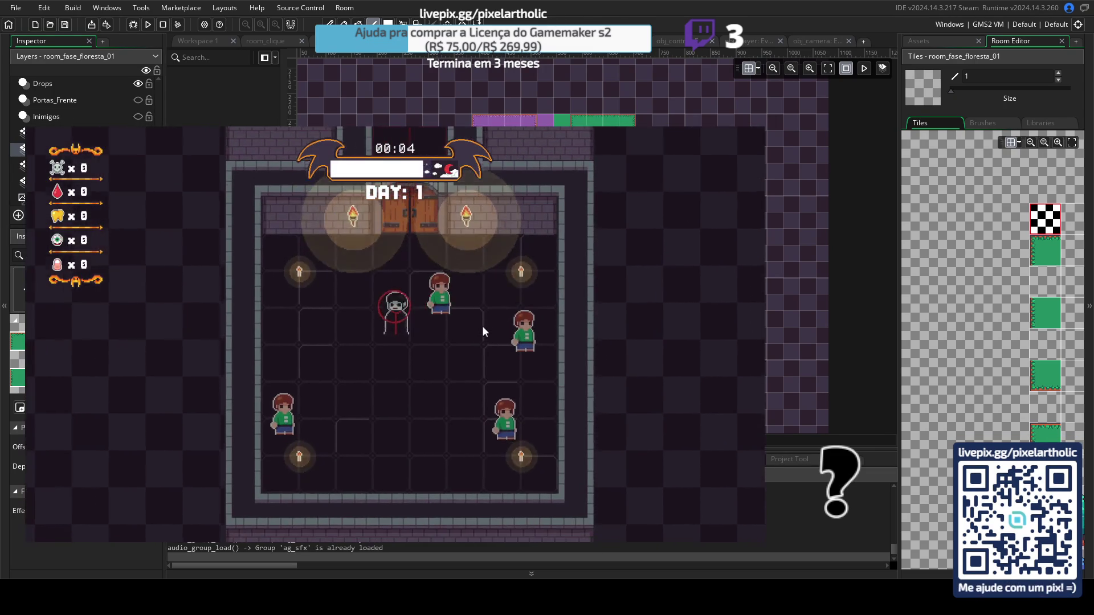
# Step: Attack the villager beside the player, then close the game at END OF NIGHT
pyautogui.click(482, 326)
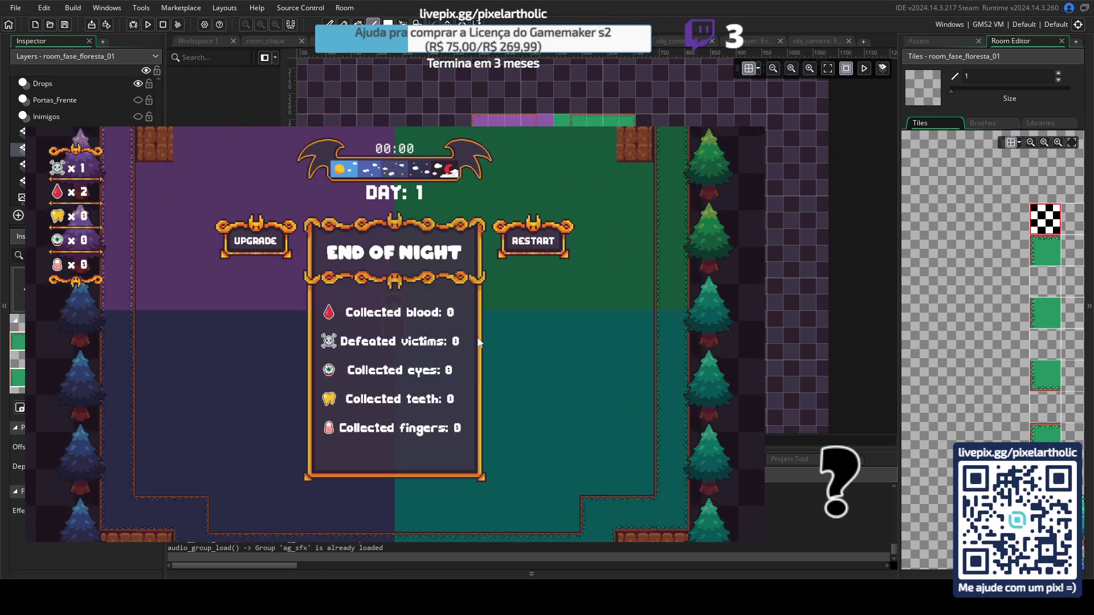
pyautogui.press('Escape')
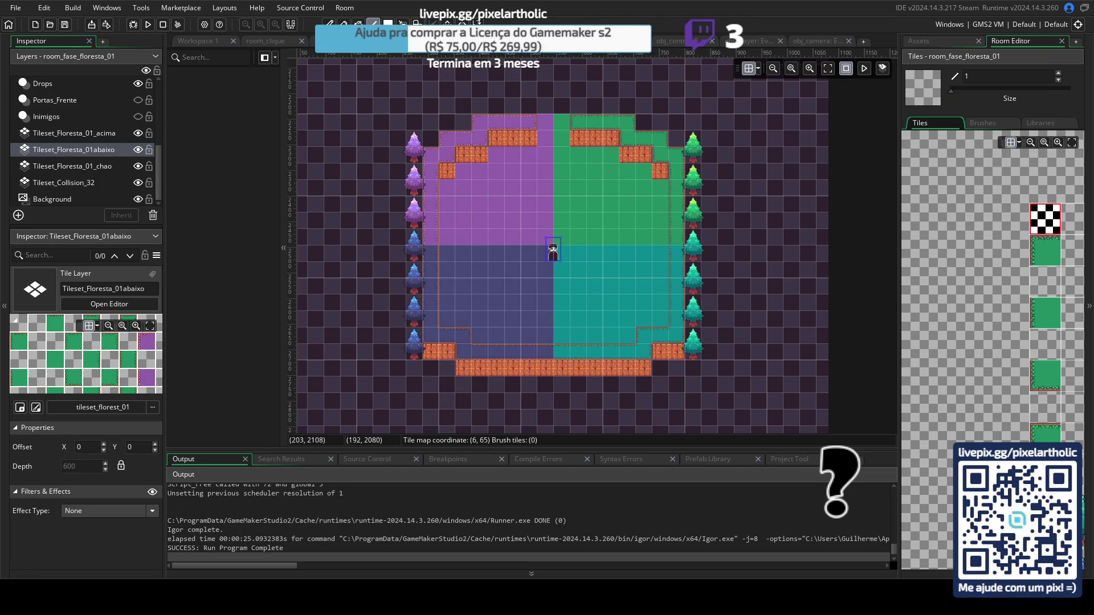
# Step: Hide the iluminacao lighting layer in the forest room's layer list
pyautogui.click(393, 73)
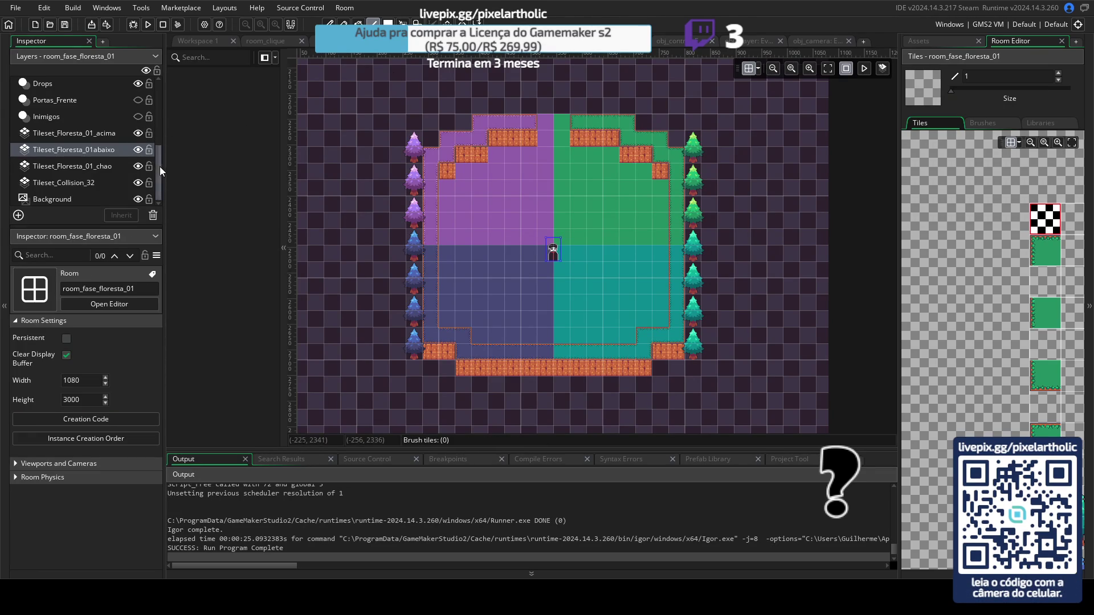
pyautogui.moveTo(160, 166); pyautogui.dragTo(158, 125)
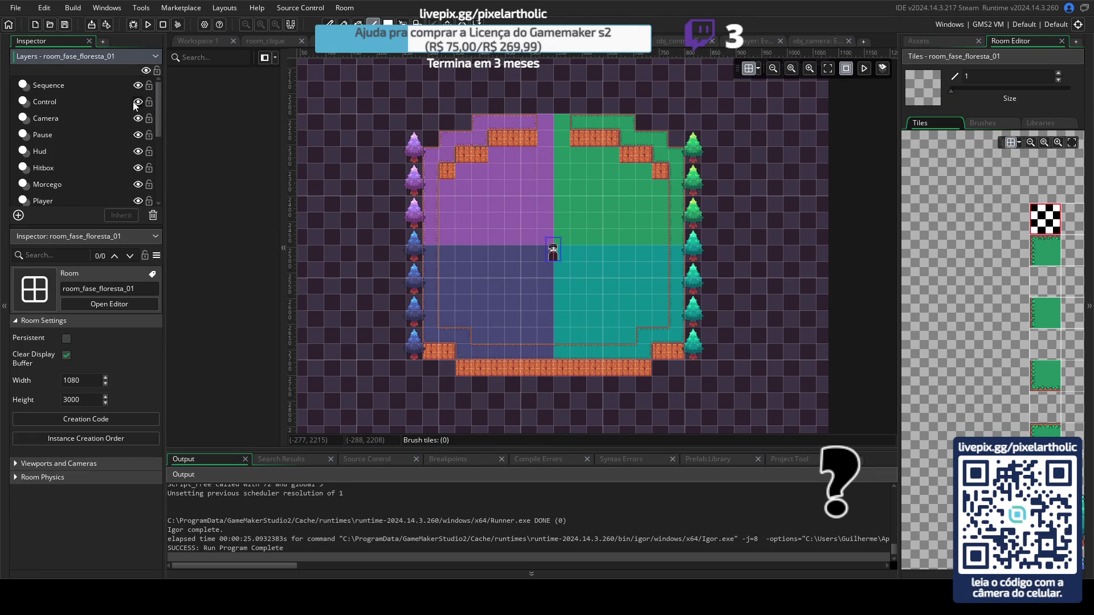
pyautogui.scroll(3, 134, 105)
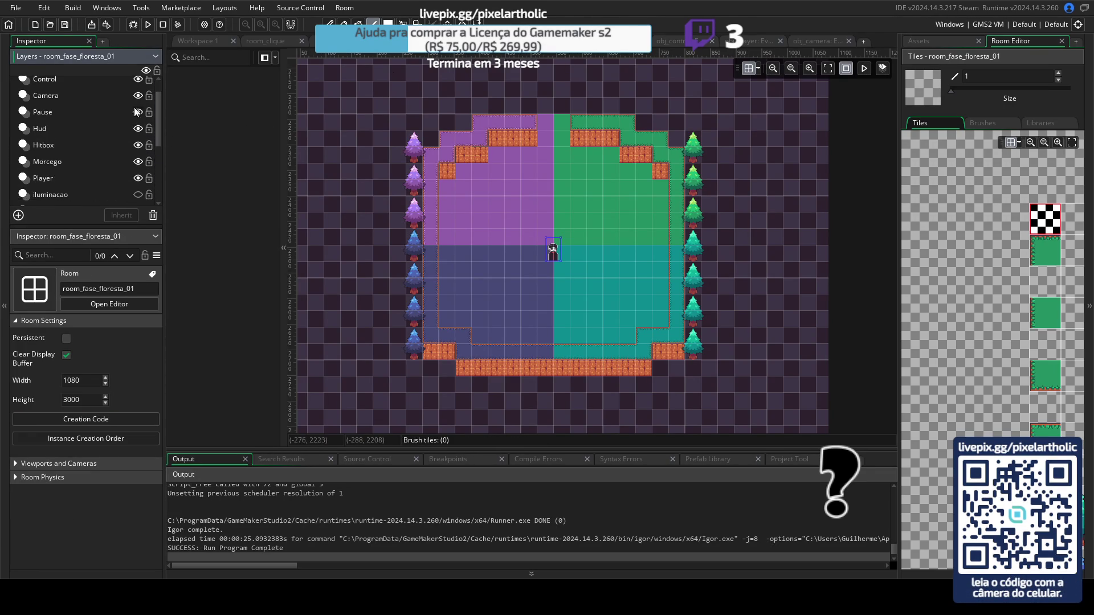
pyautogui.click(134, 196)
# Step: Open obj_iluminacao from Objects > Iluminacao and bring up its Create, Step and Draw events
pyautogui.click(933, 40)
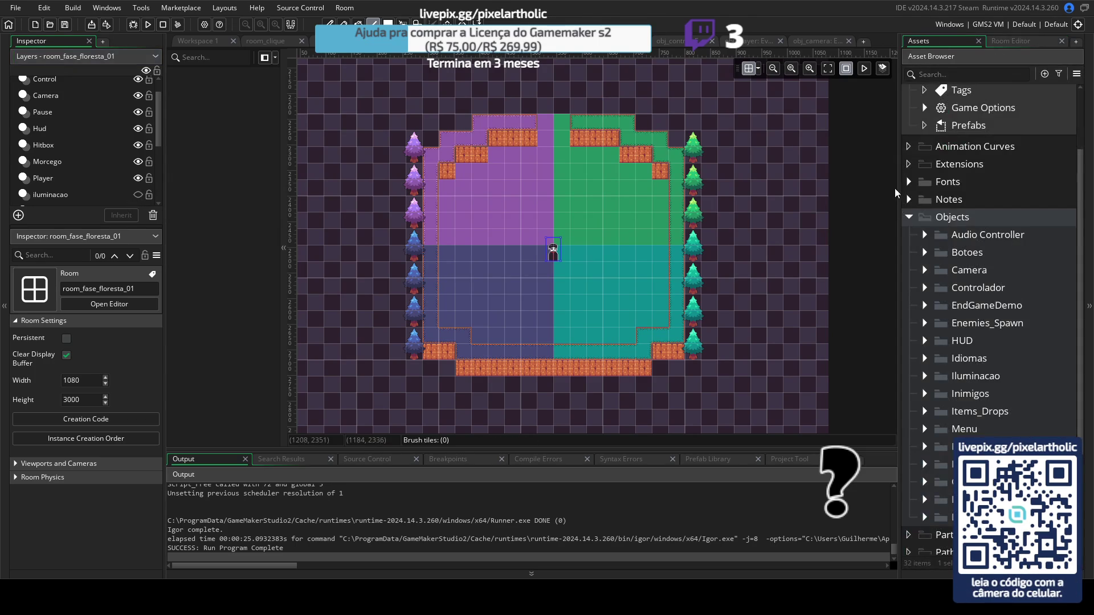
pyautogui.scroll(-1, 924, 308)
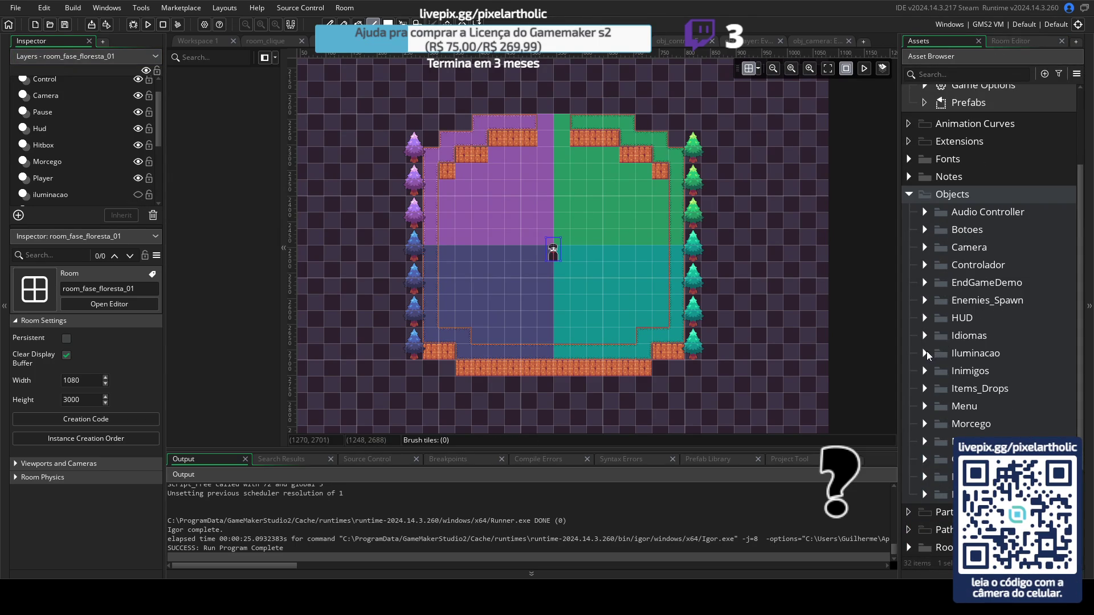
pyautogui.click(925, 353)
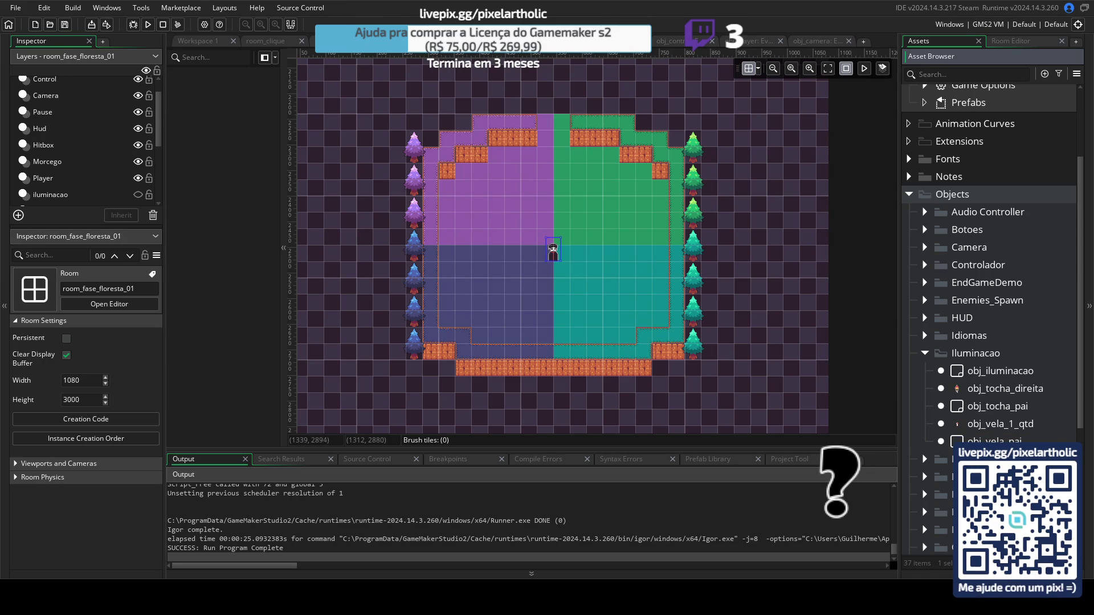
pyautogui.doubleClick(961, 378)
pyautogui.doubleClick(403, 136)
pyautogui.click(393, 149)
pyautogui.click(393, 163)
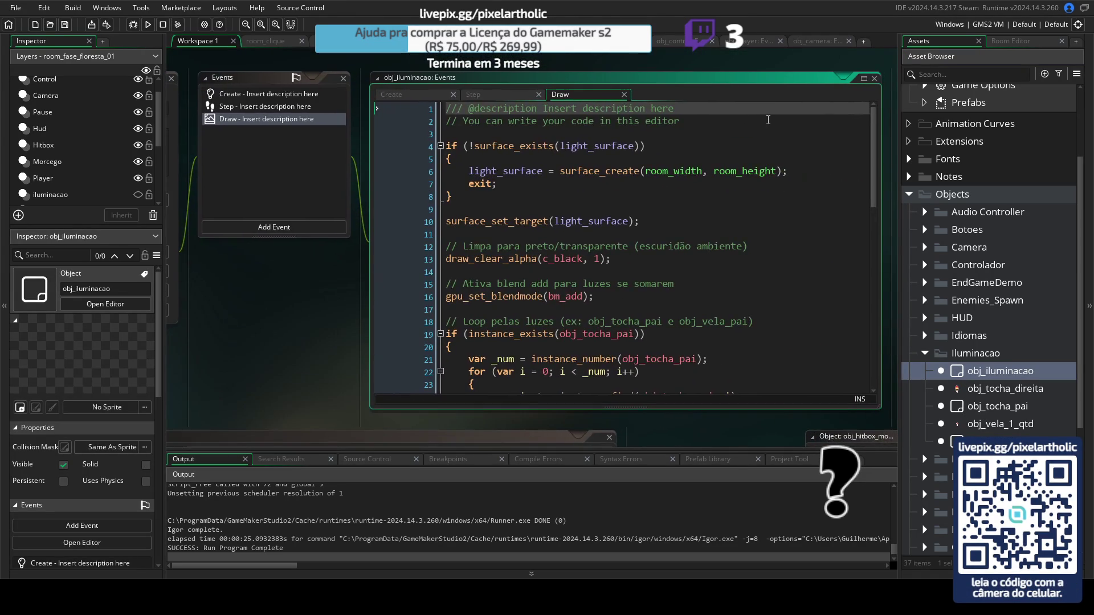
# Step: Enlarge obj_iluminacao's code editor to a full tab and review its Create, Step and Draw code
pyautogui.click(863, 79)
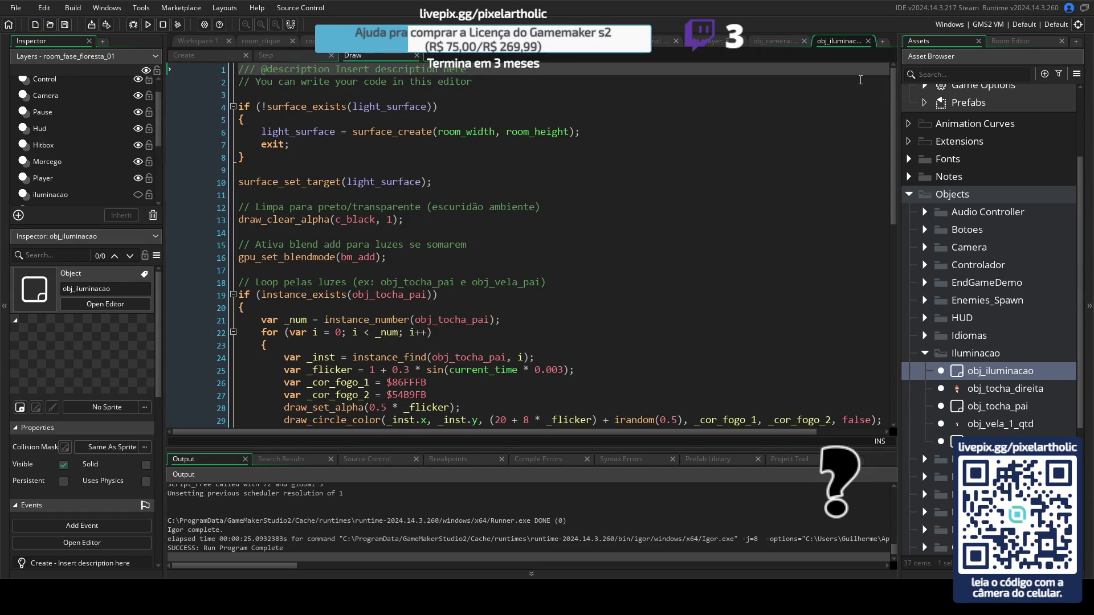
pyautogui.click(215, 55)
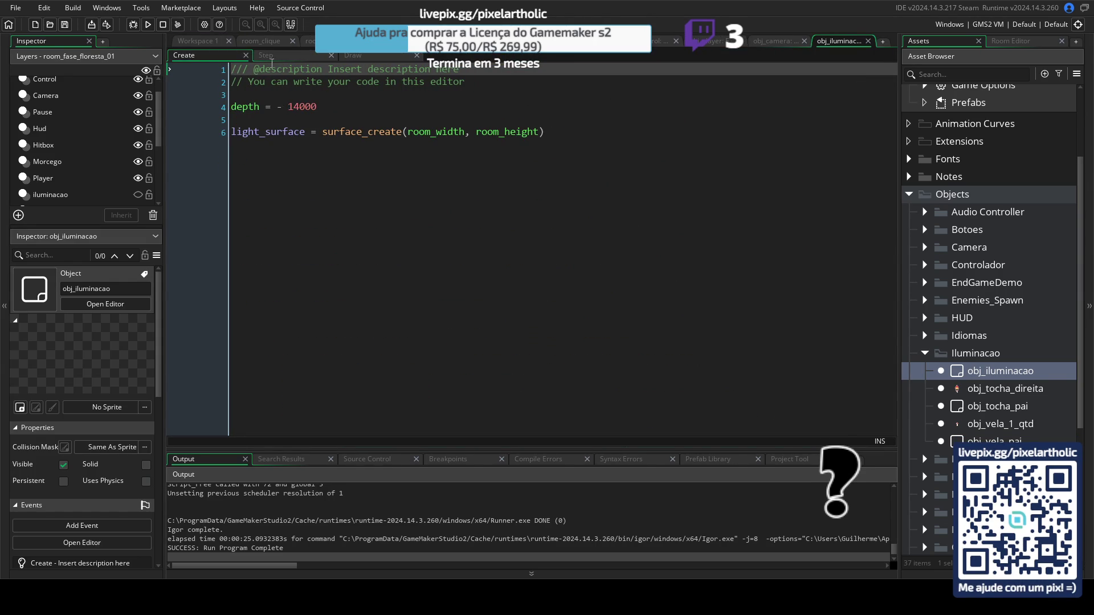
pyautogui.click(268, 56)
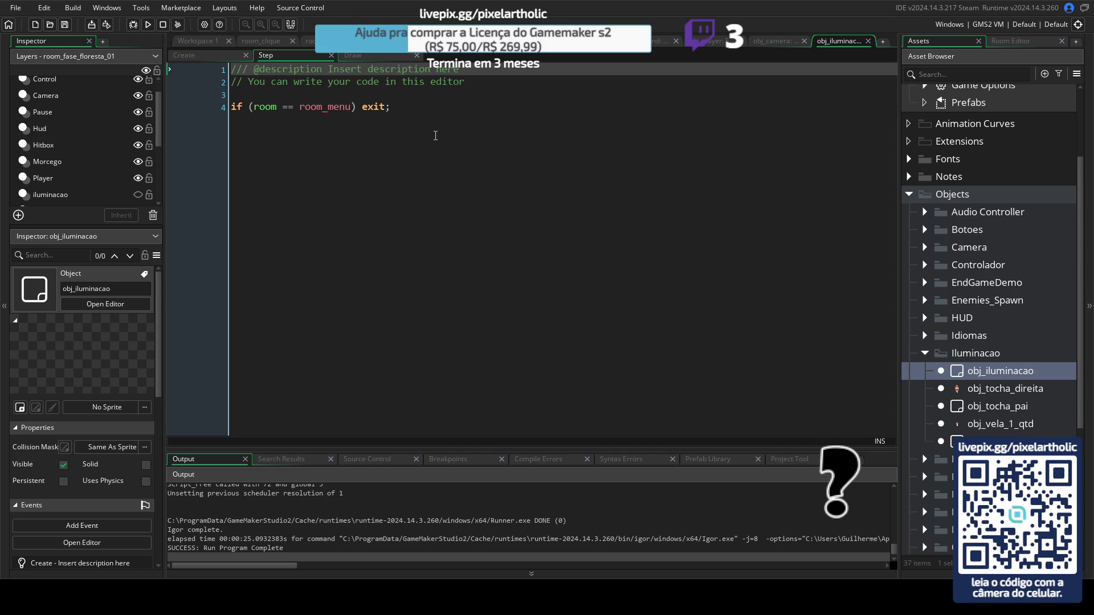
pyautogui.click(366, 59)
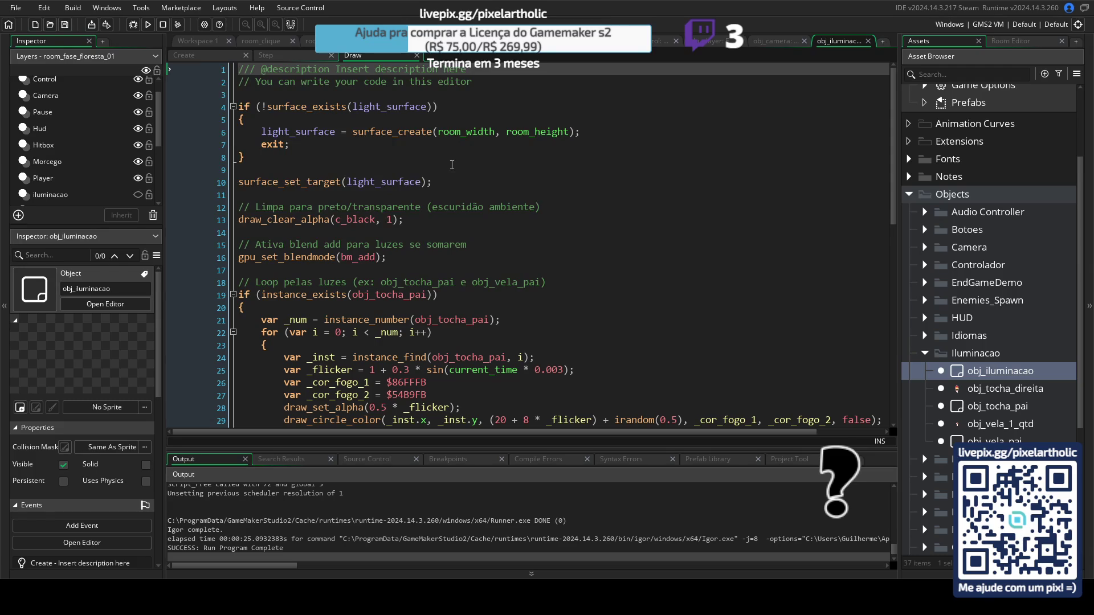
pyautogui.click(300, 59)
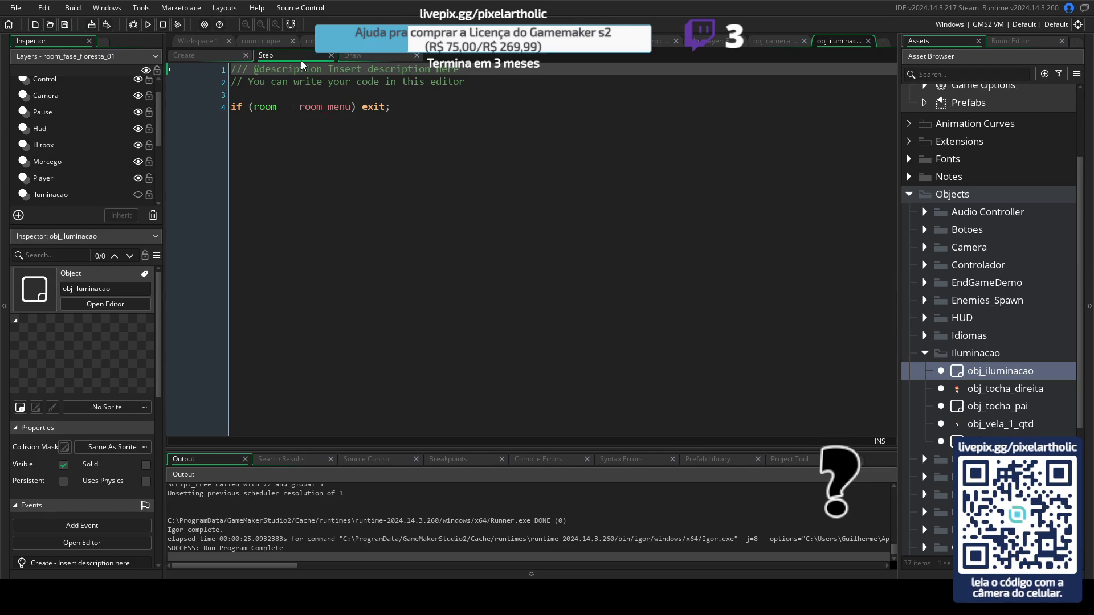
pyautogui.click(363, 52)
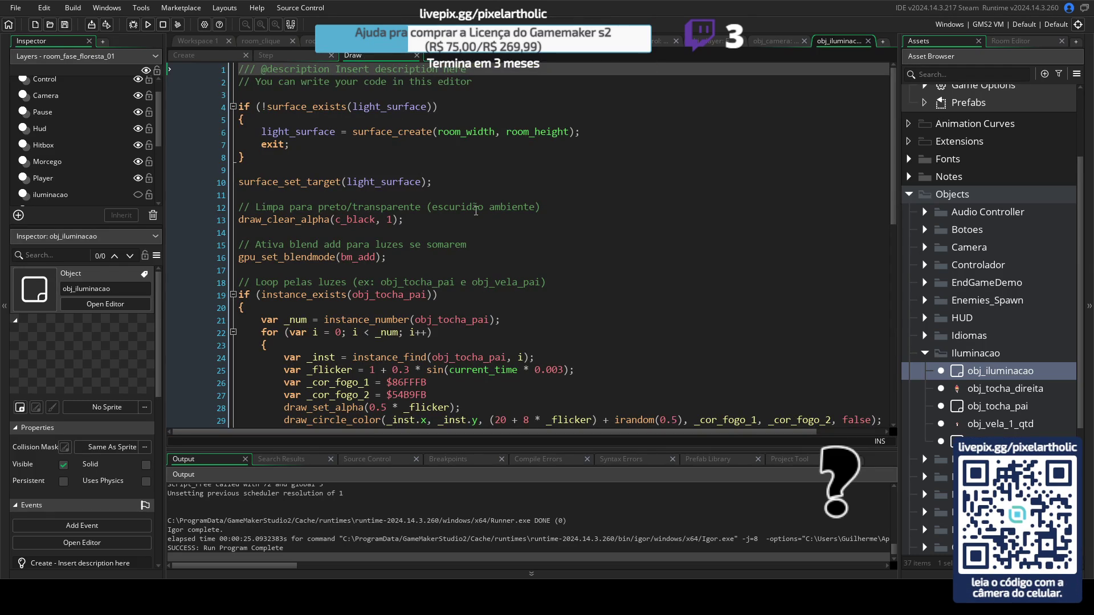
pyautogui.scroll(-12, 476, 211)
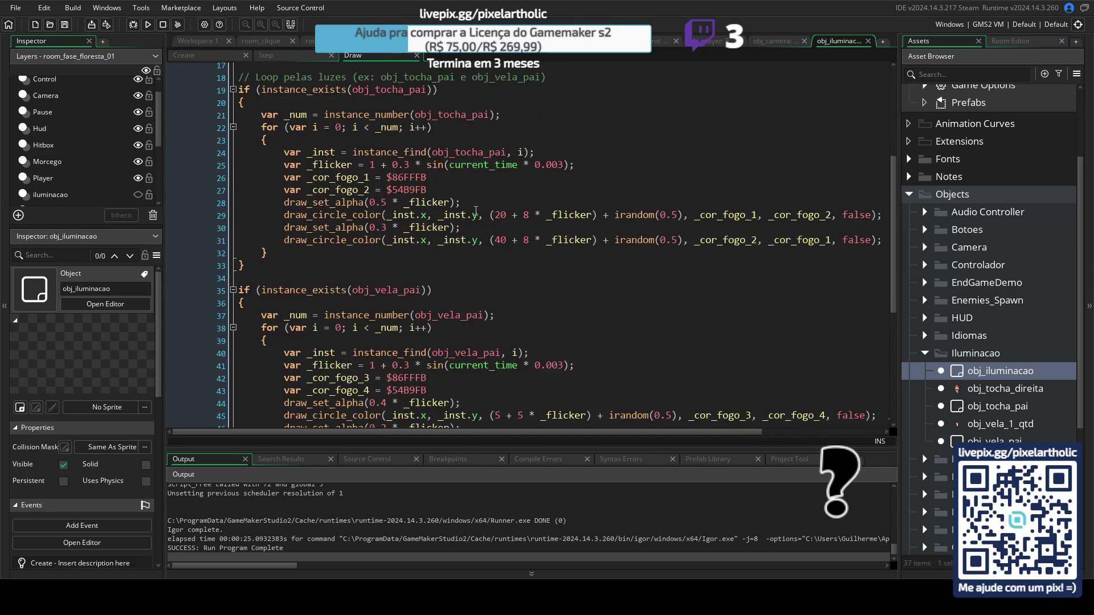
pyautogui.scroll(12, 475, 211)
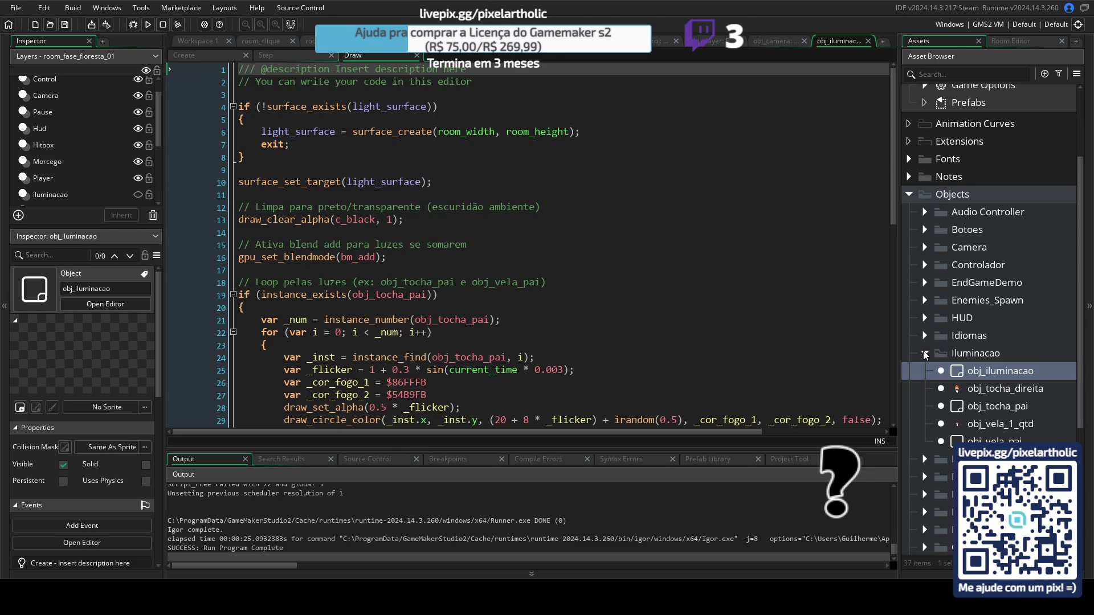
pyautogui.click(295, 54)
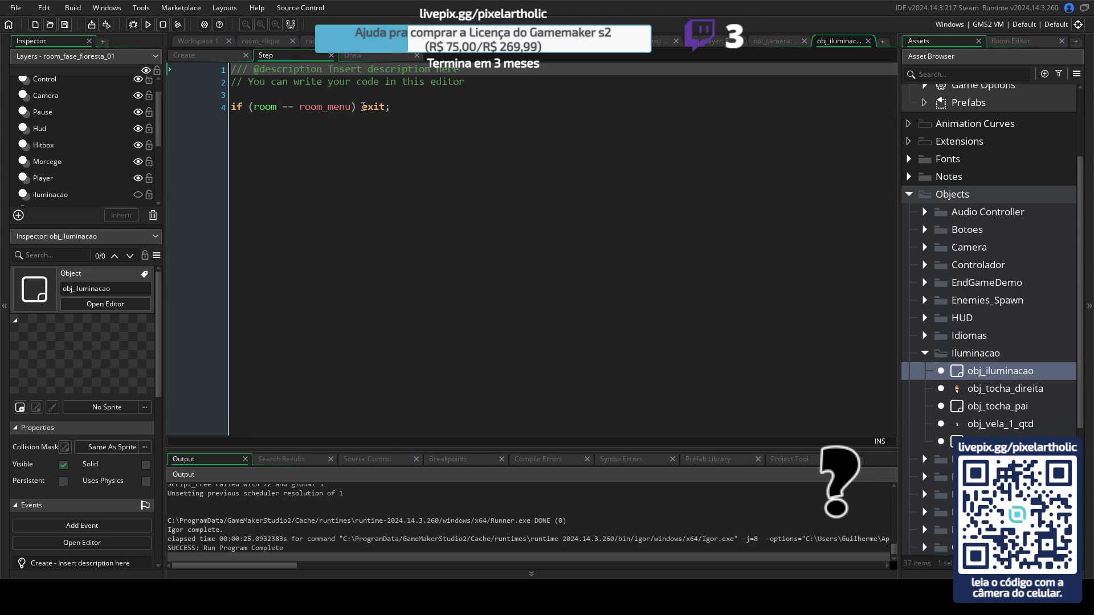
# Step: Change Step line 4 to 'if room == room_menu or room == room_fase_floresta_01 exit;' and run with F5
pyautogui.click(256, 107)
pyautogui.press('BackSpace')
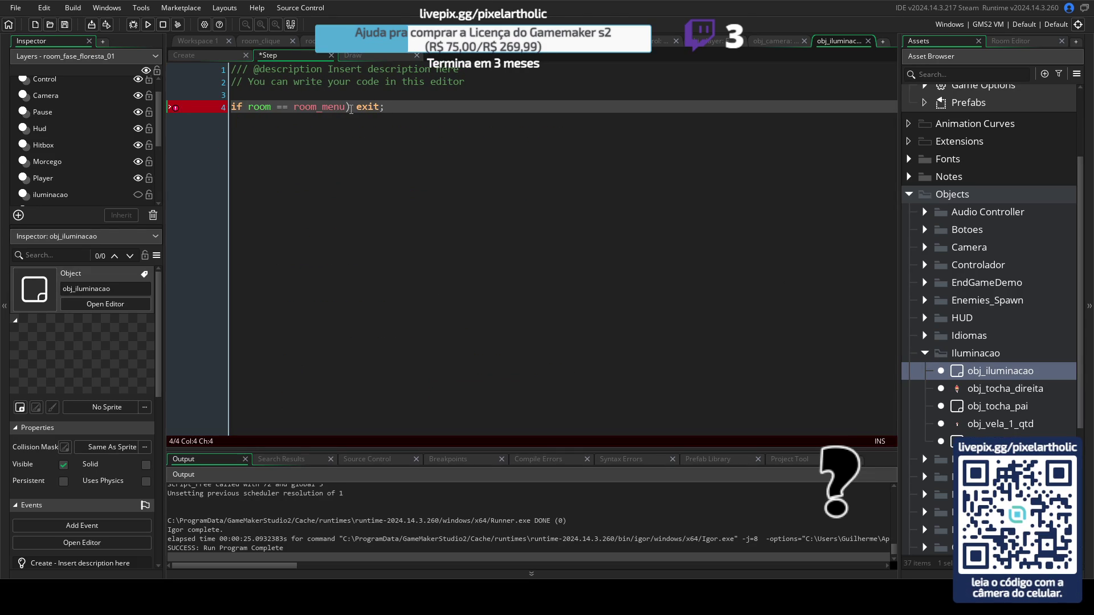
pyautogui.write('room == room')
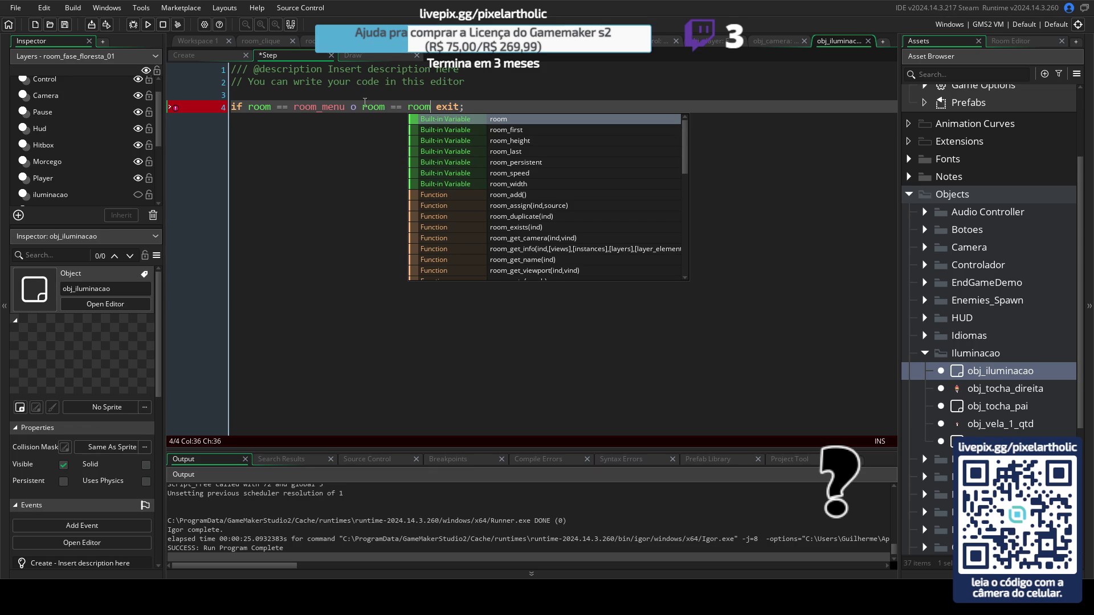
pyautogui.click(358, 107)
pyautogui.write('r')
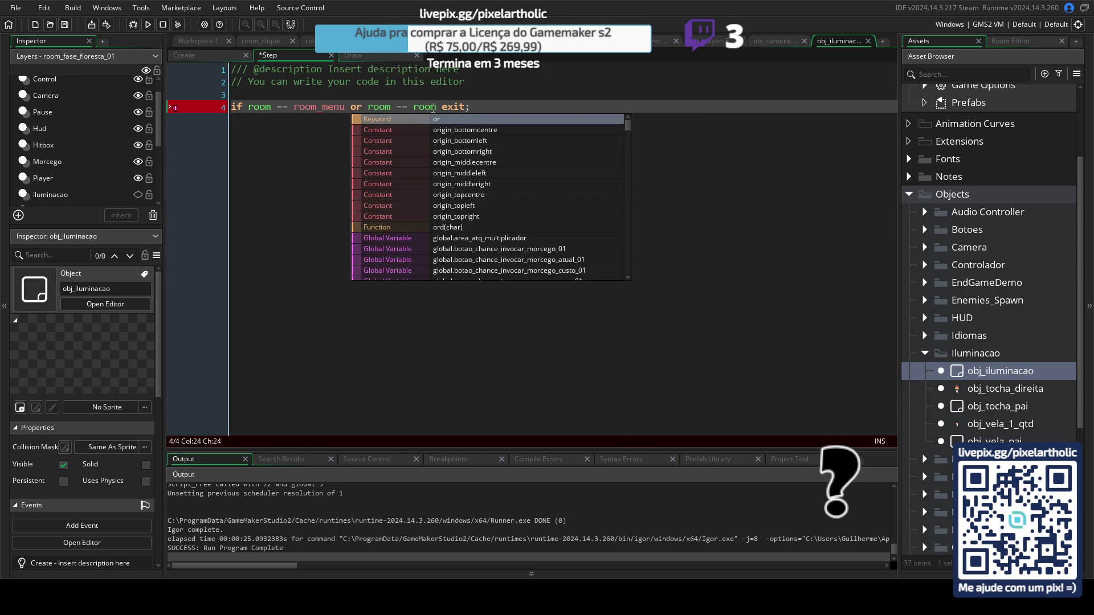
pyautogui.click(438, 107)
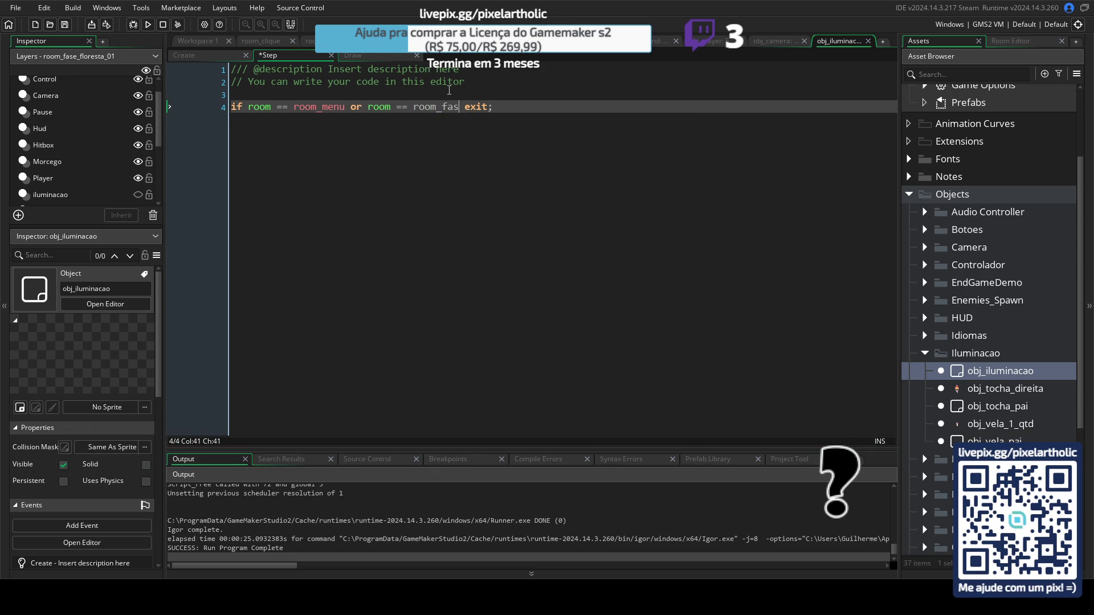
pyautogui.write('e')
pyautogui.press('Return')
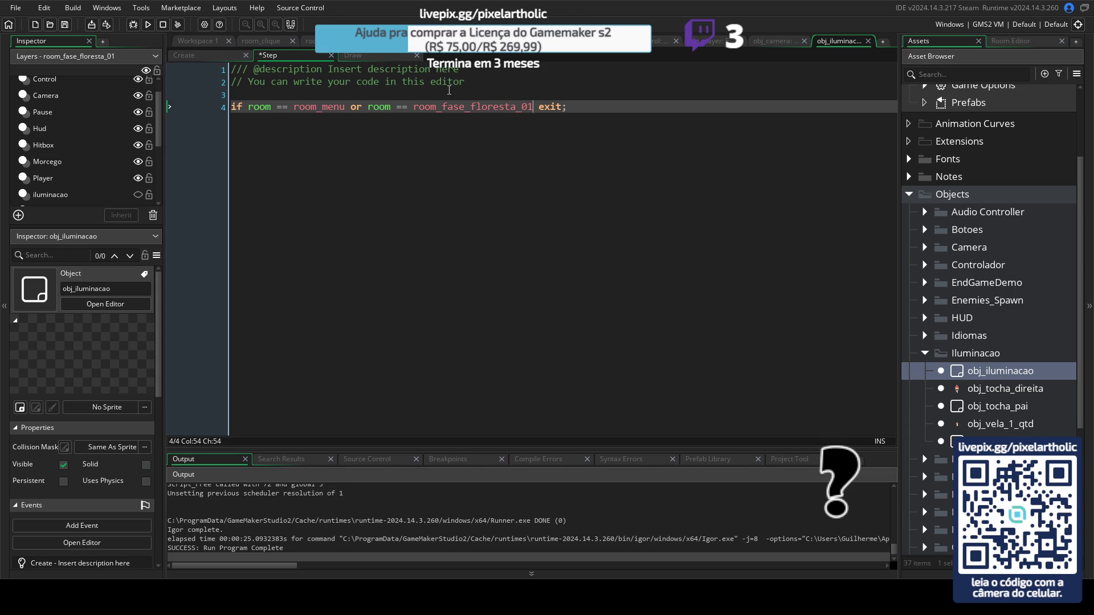
pyautogui.press('F5')
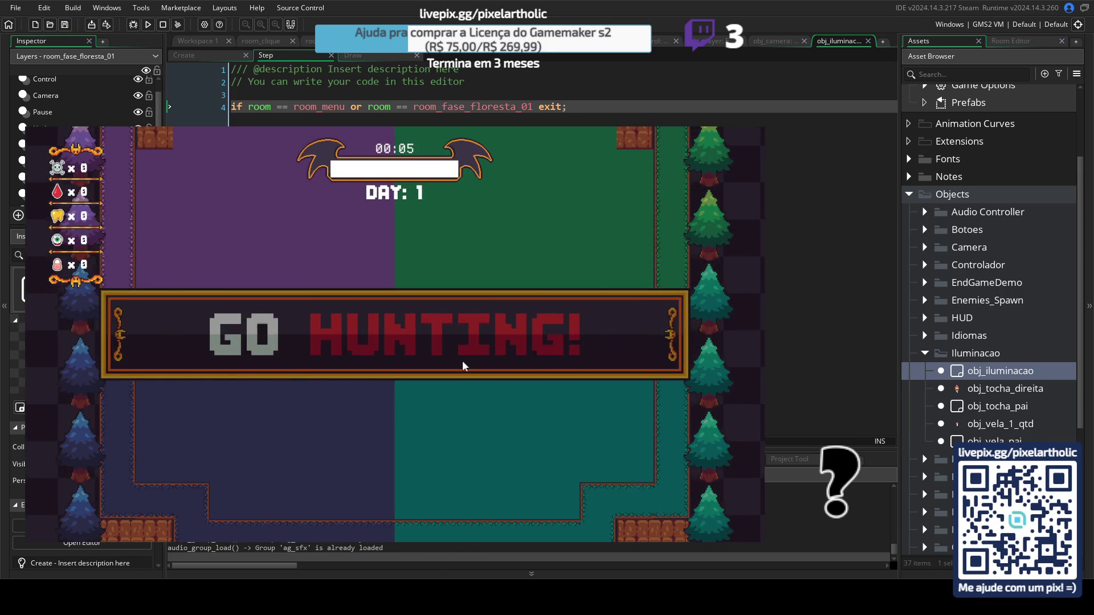
# Step: Walk the player up-left with W and A until END OF NIGHT, then close the game
pyautogui.press('w')
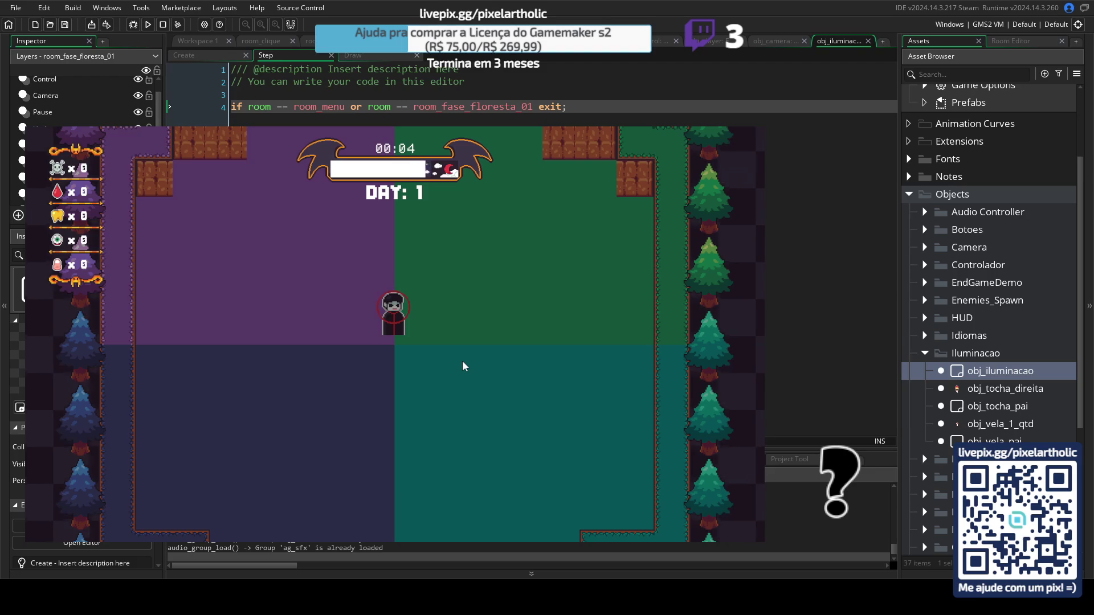
pyautogui.press('a')
pyautogui.press('a')
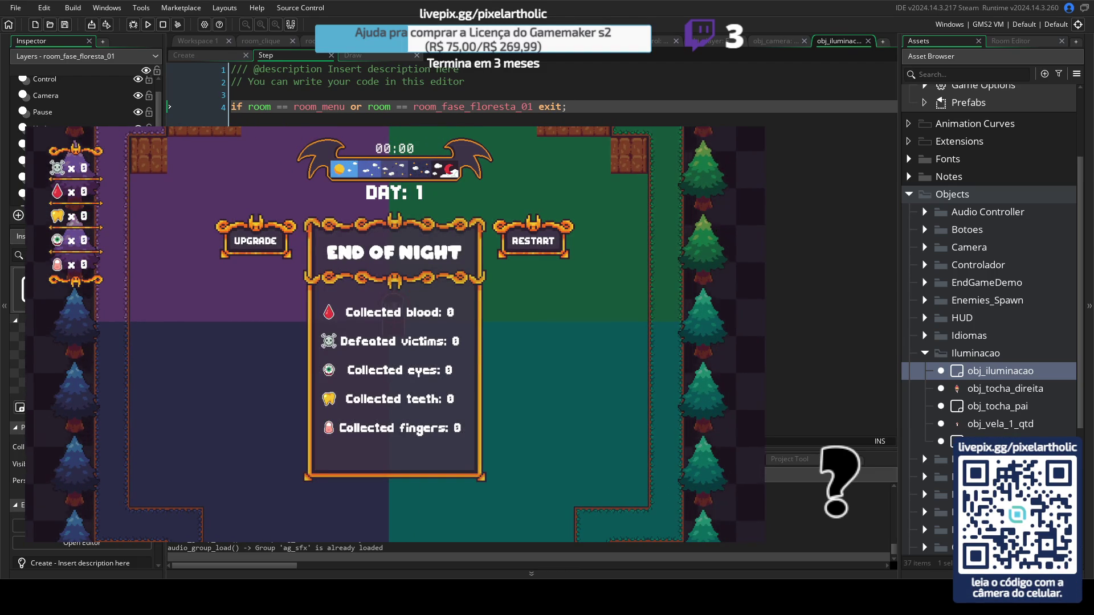
pyautogui.press('Escape')
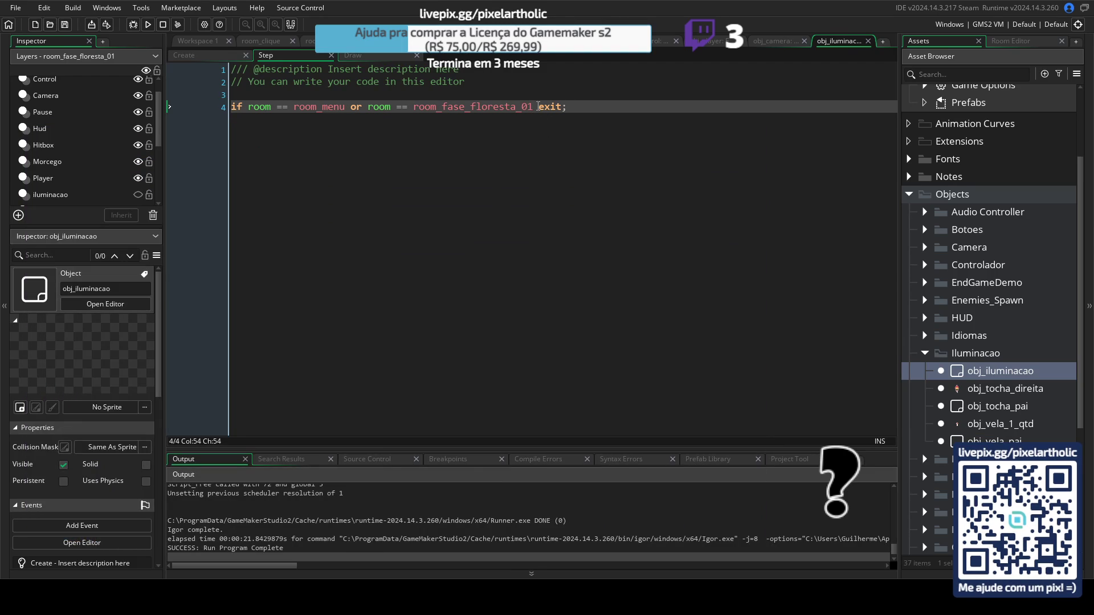
# Step: Delete the added room_fase_floresta_01 condition from the Step event's line 4 room check
pyautogui.moveTo(539, 107); pyautogui.dragTo(441, 107)
pyautogui.press('BackSpace')
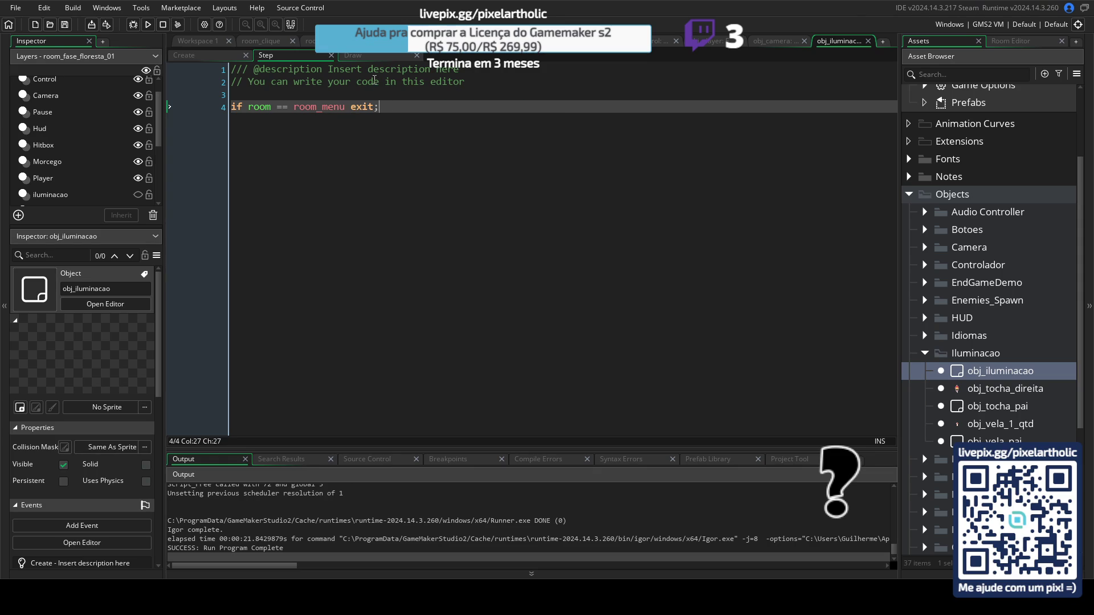
pyautogui.click(363, 55)
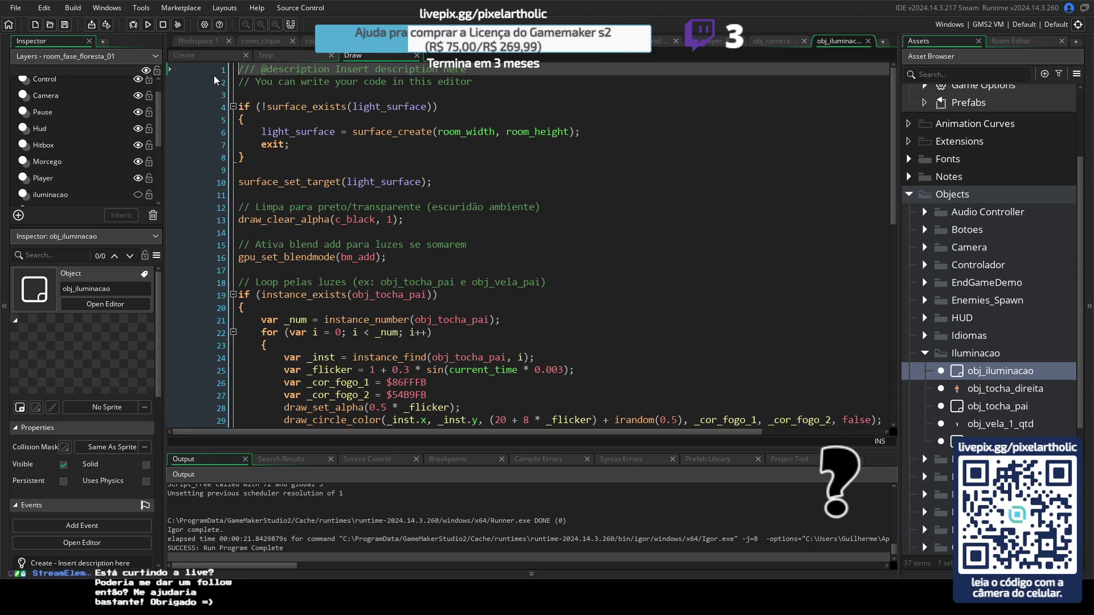
# Step: Comment out 'if room == room_menu exit;' with //, then run and close a test game
pyautogui.click(265, 56)
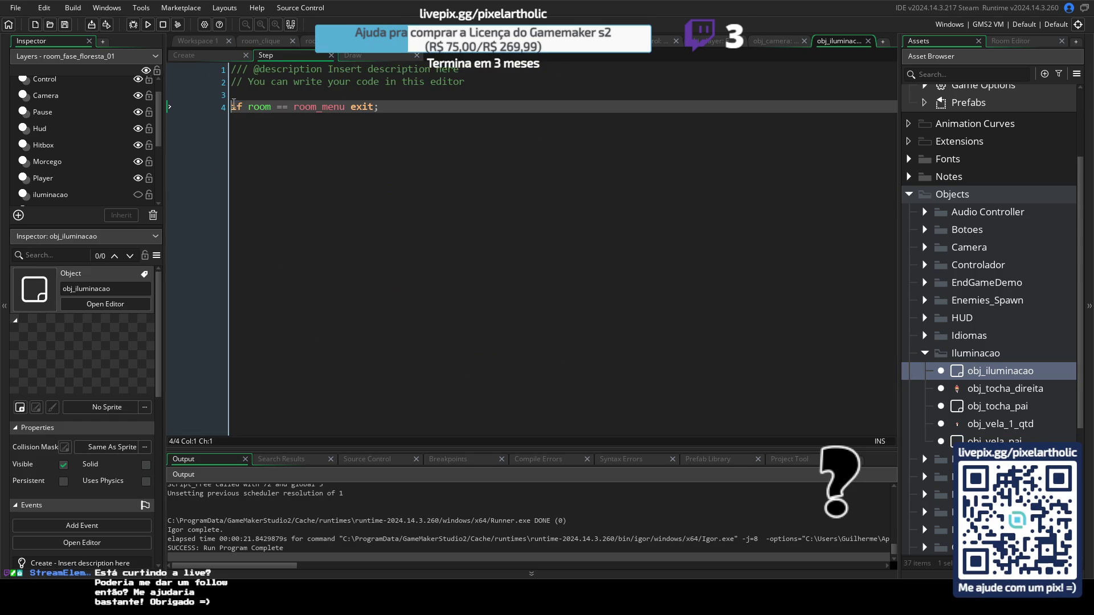
pyautogui.write('//')
pyautogui.press('F5')
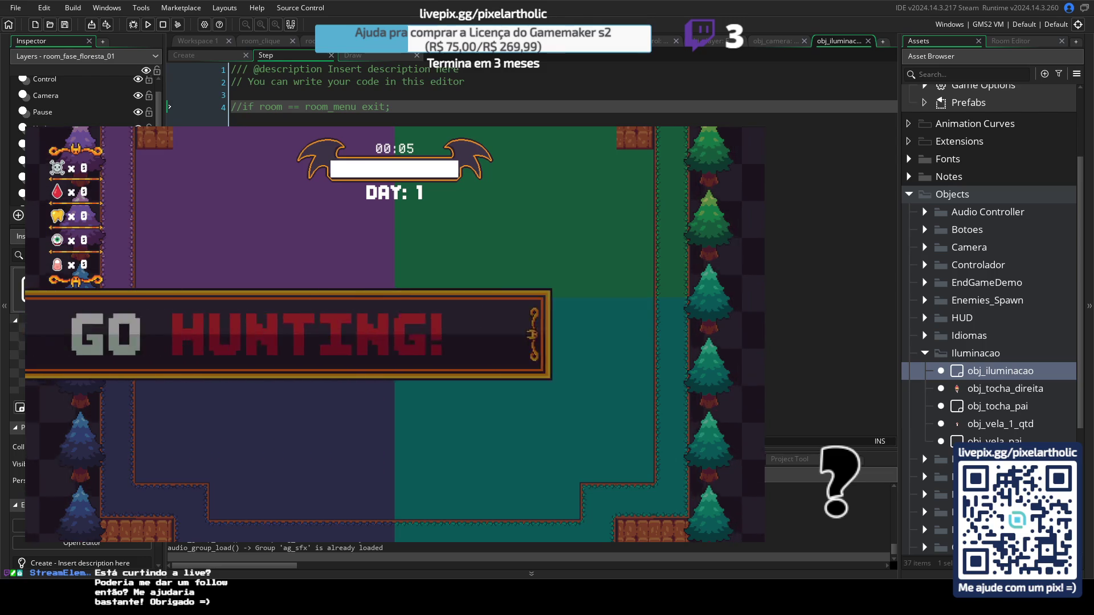
pyautogui.press('Escape')
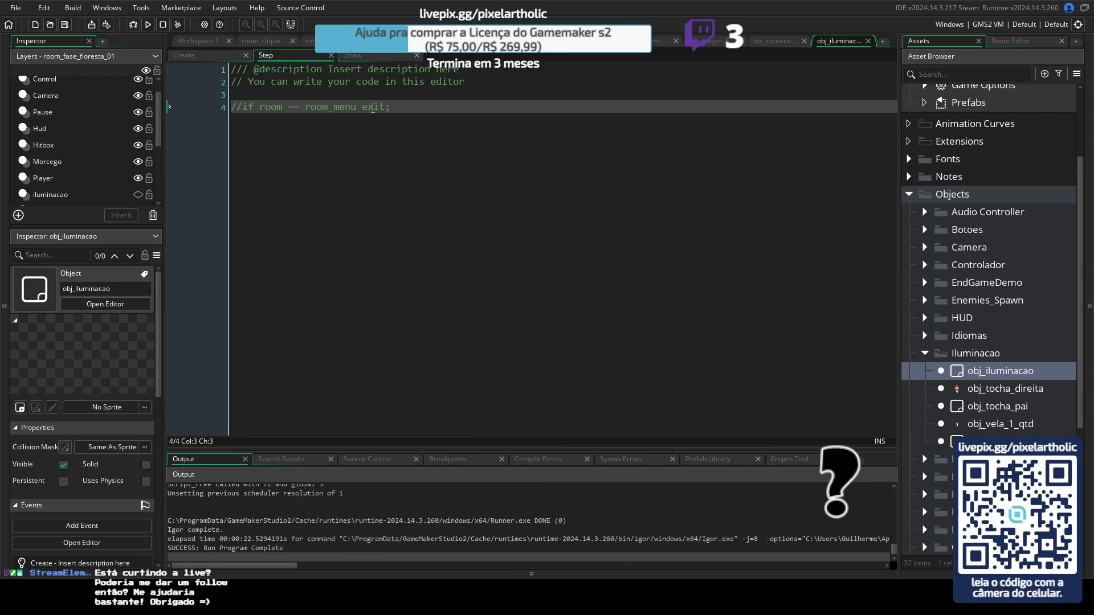
# Step: Look over the object's Draw and Create event code before editing
pyautogui.click(389, 96)
pyautogui.press('Return')
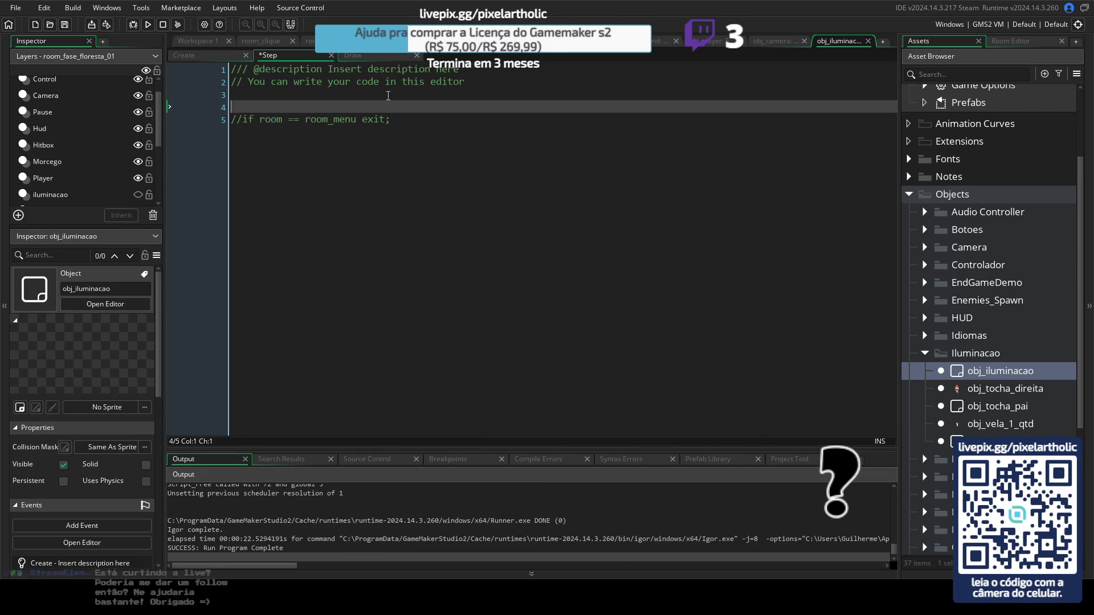
pyautogui.press('Delete')
pyautogui.click(358, 57)
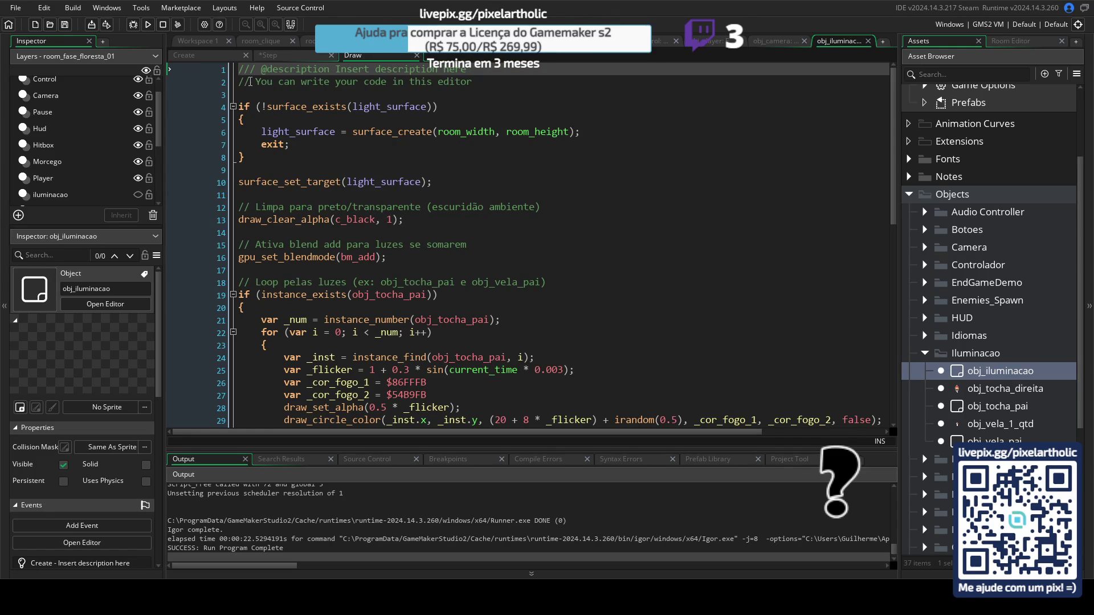
pyautogui.click(224, 57)
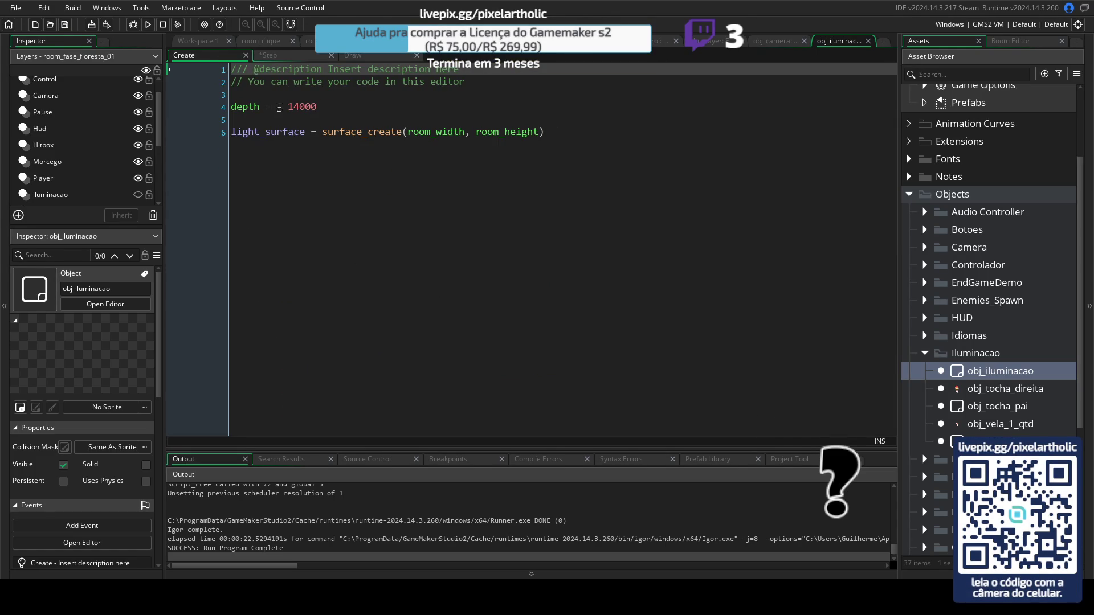
pyautogui.click(361, 55)
# Step: Wrap the Draw lighting code in 'if room == room_tutorial' and test-run the game
pyautogui.click(278, 94)
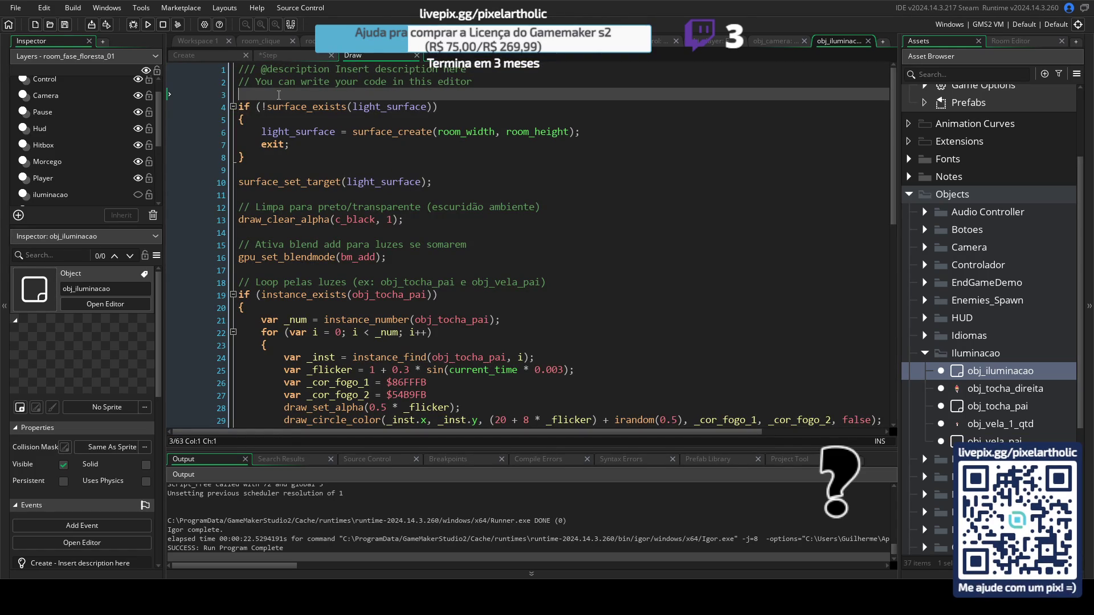
pyautogui.press('Return')
pyautogui.write('if room')
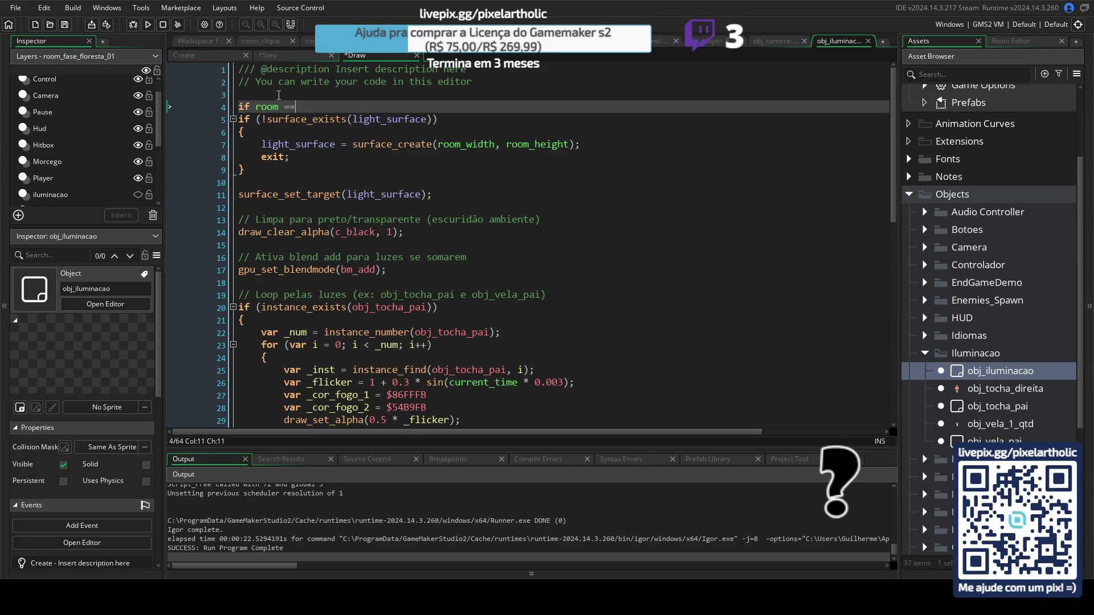
pyautogui.write(' == room_tutorial')
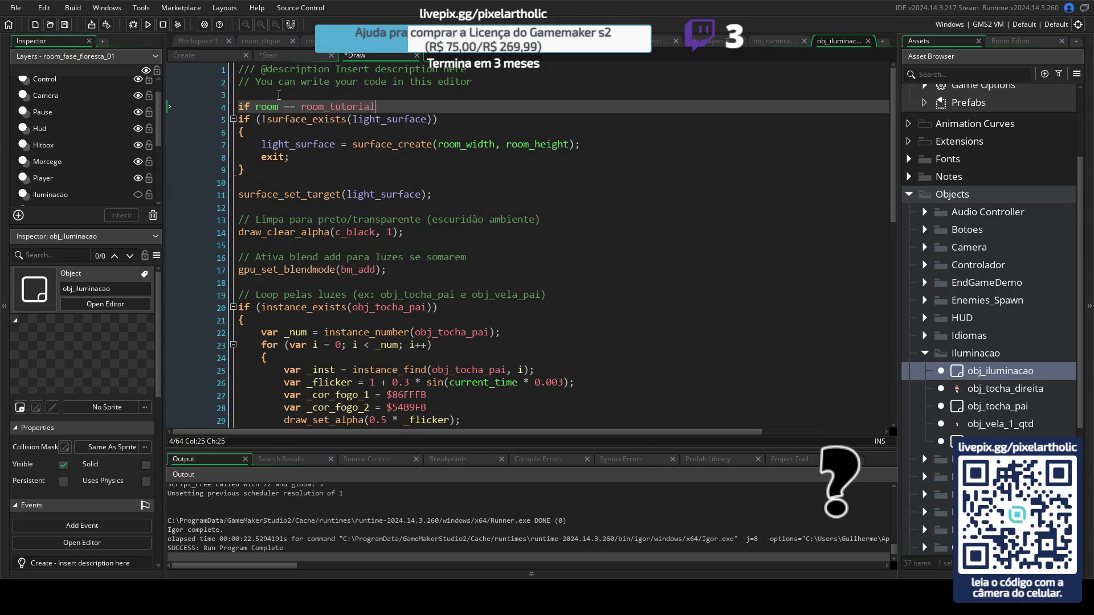
pyautogui.press('Return')
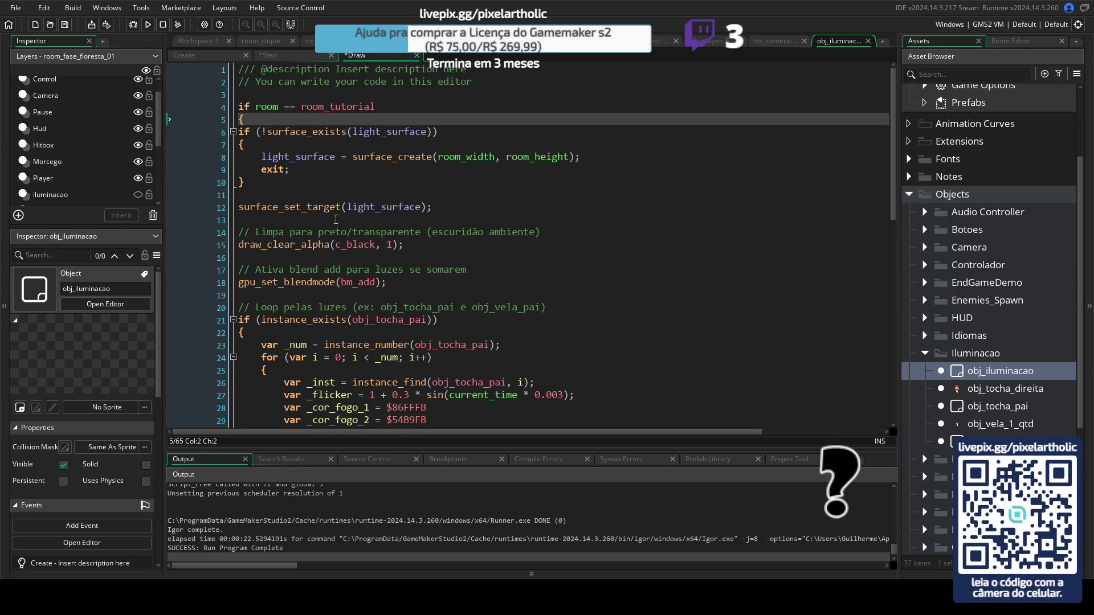
pyautogui.scroll(-10, 309, 143)
pyautogui.click(259, 344)
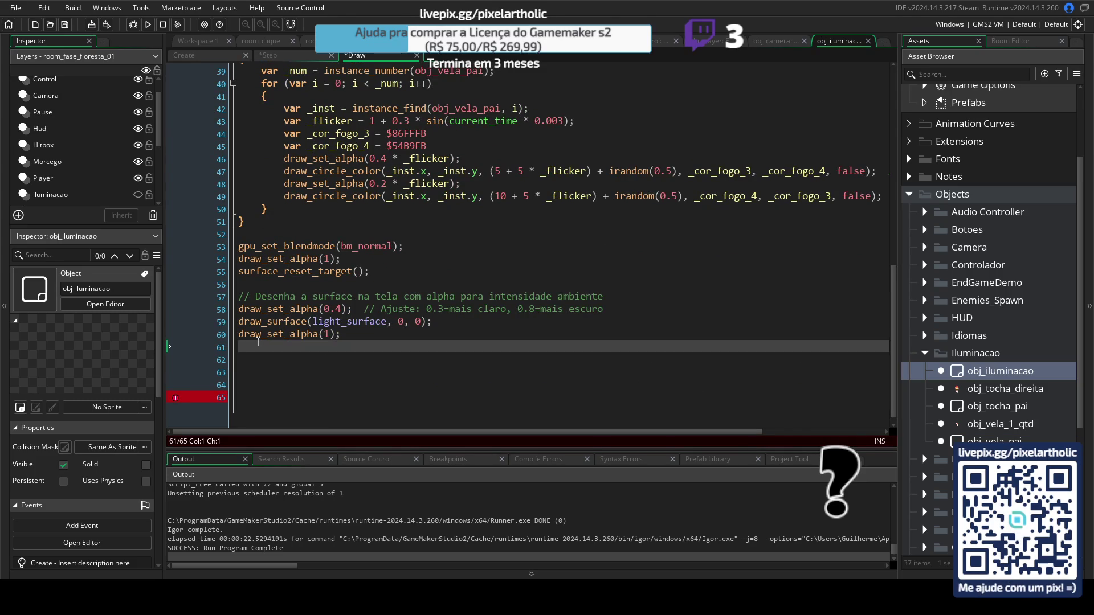
pyautogui.write('}')
pyautogui.press('F5')
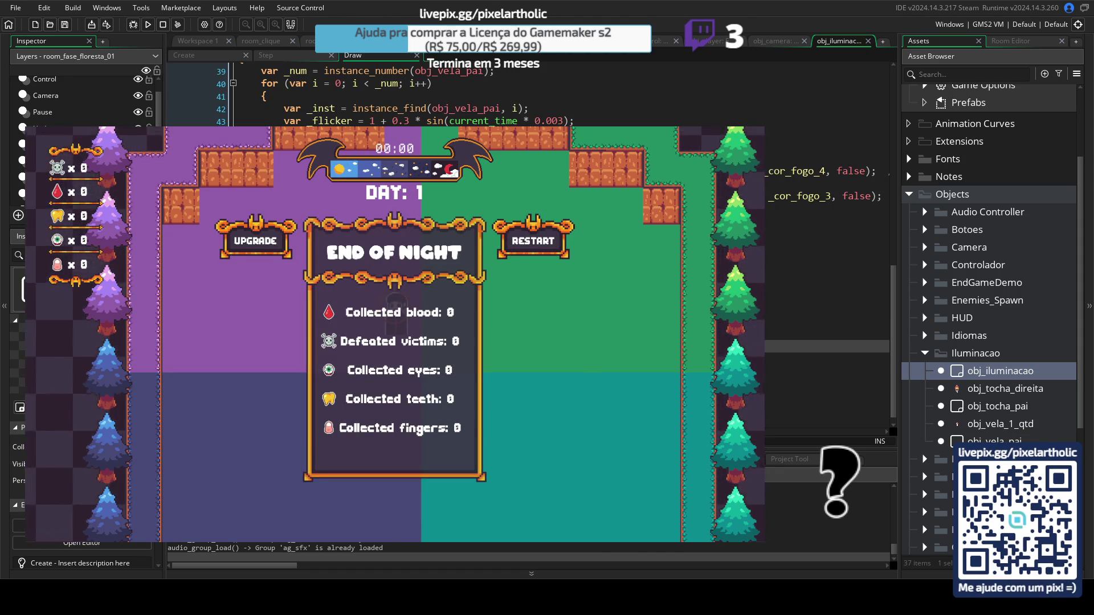
pyautogui.press('Escape')
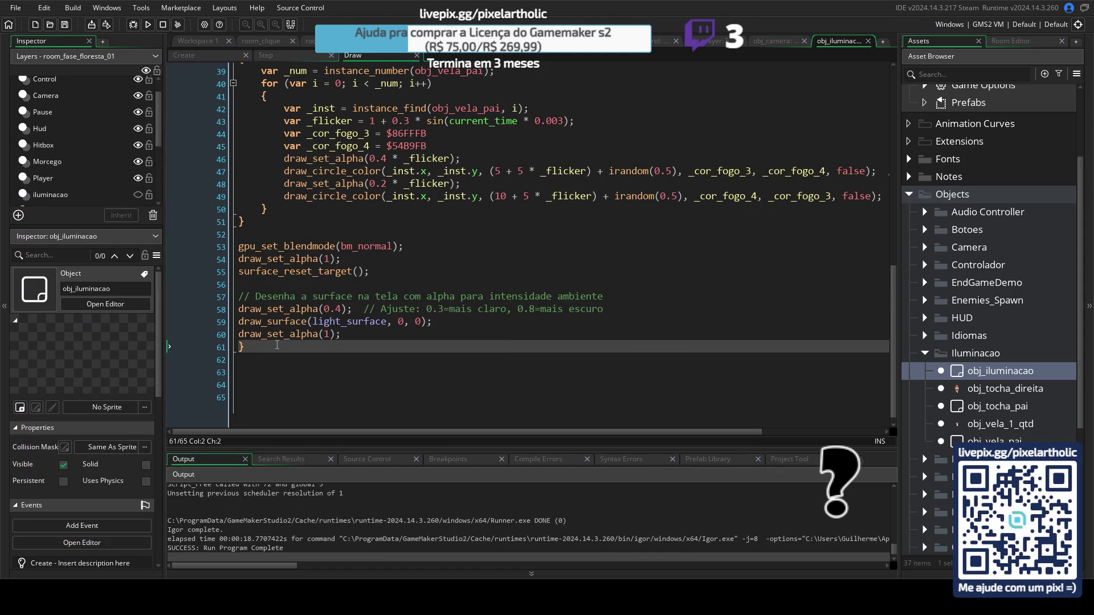
# Step: Extend line 4's check with 'or room == room_fase_floresta_01'
pyautogui.scroll(6, 284, 343)
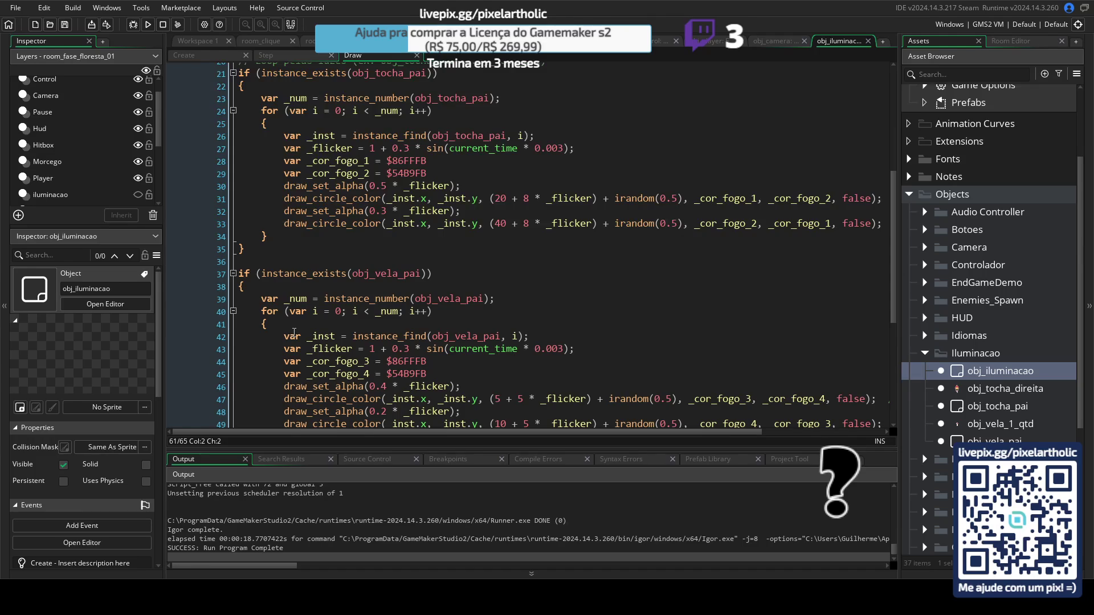
pyautogui.scroll(7, 294, 331)
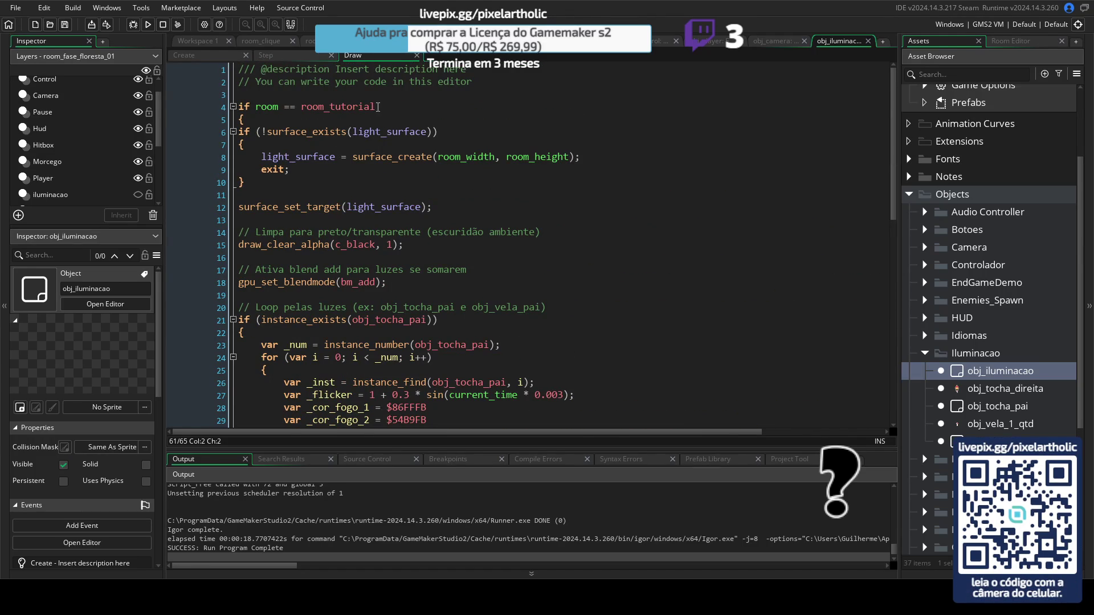
pyautogui.moveTo(378, 107); pyautogui.dragTo(260, 108)
pyautogui.click(371, 107)
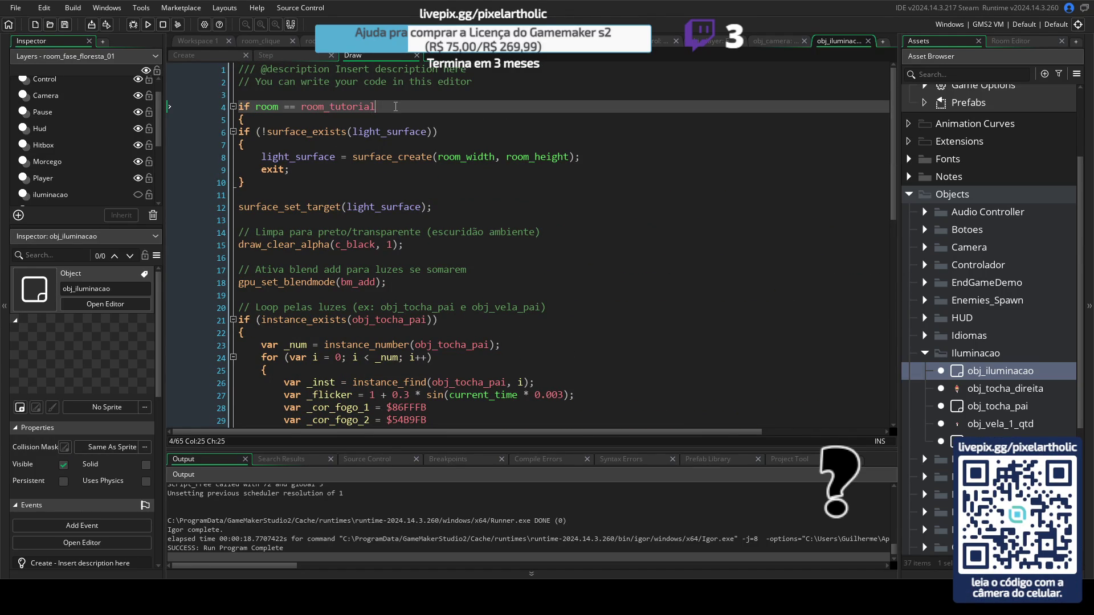
pyautogui.write('or')
pyautogui.write('room == room_tutorial')
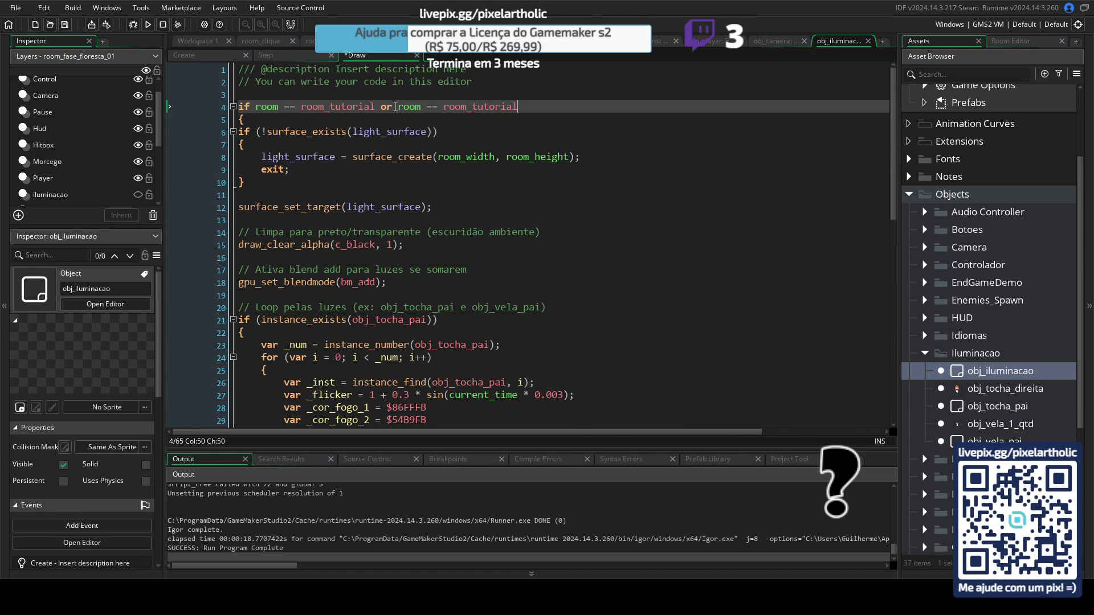
pyautogui.press('BackSpace')
pyautogui.press('BackSpace')
pyautogui.press('BackSpace')
pyautogui.press('BackSpace')
pyautogui.write('fa')
pyautogui.press('Return')
# Step: Select the lighting code on lines 6–60, then launch a test run
pyautogui.moveTo(240, 133)
pyautogui.mouseDown()
pyautogui.moveTo(319, 245)
pyautogui.moveTo(319, 339)
pyautogui.moveTo(359, 359)
pyautogui.mouseUp()
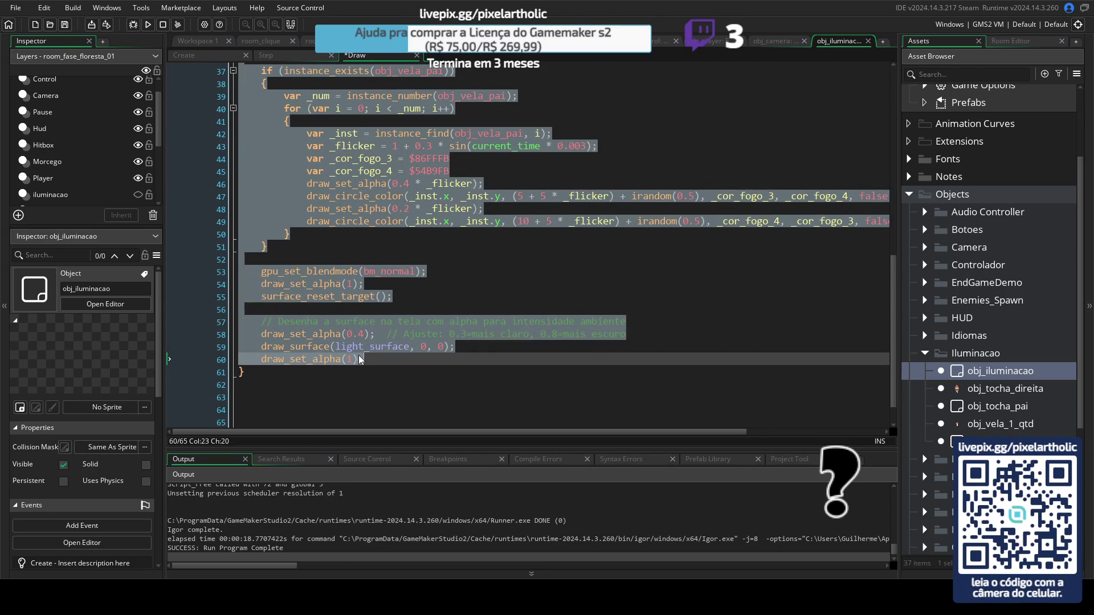
pyautogui.click(394, 232)
pyautogui.scroll(10, 404, 225)
pyautogui.press('F5')
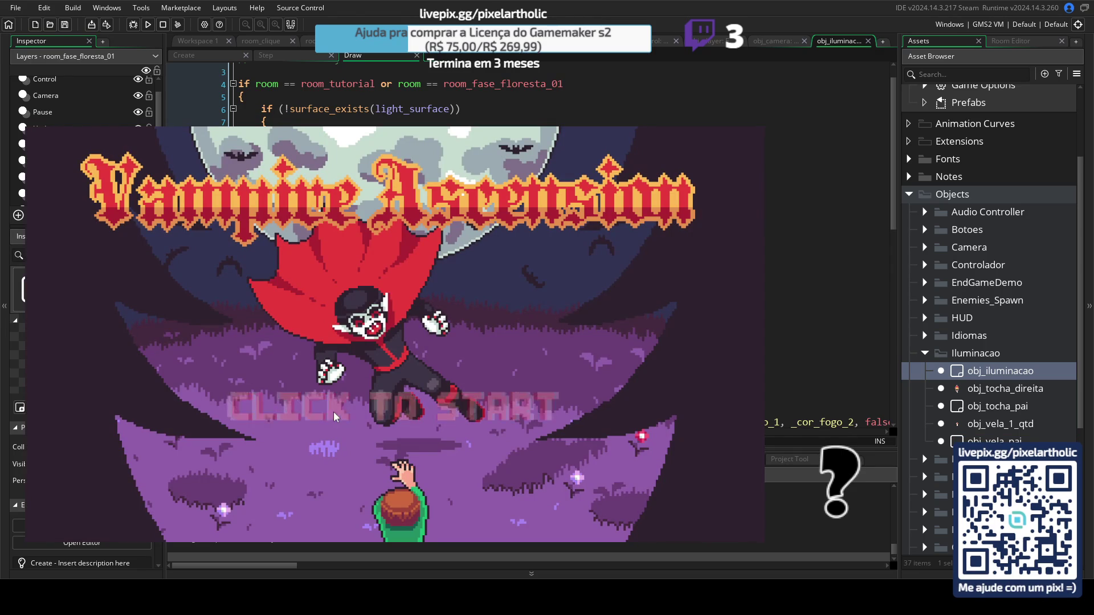
# Step: Start a new game, play through the first night, and restart into Day 2
pyautogui.click(333, 412)
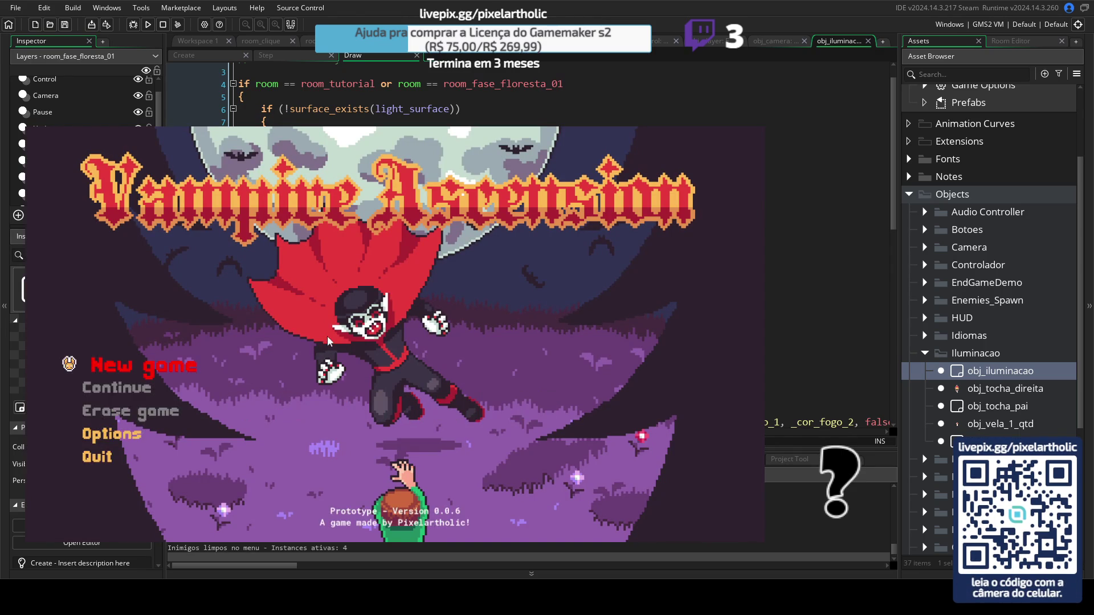
pyautogui.press('Return')
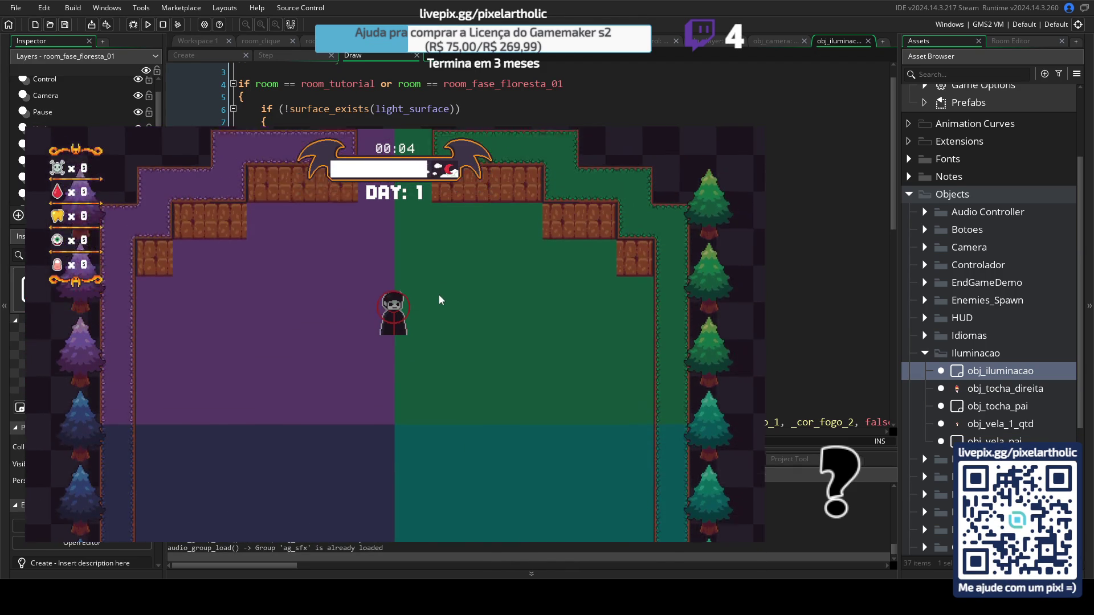
pyautogui.press('w')
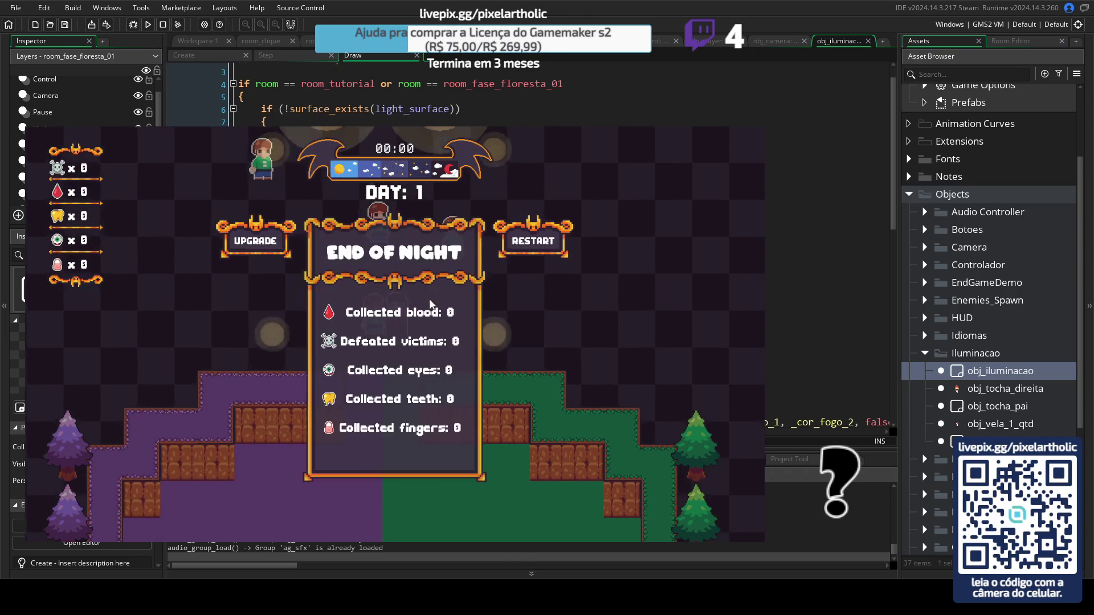
pyautogui.click(516, 242)
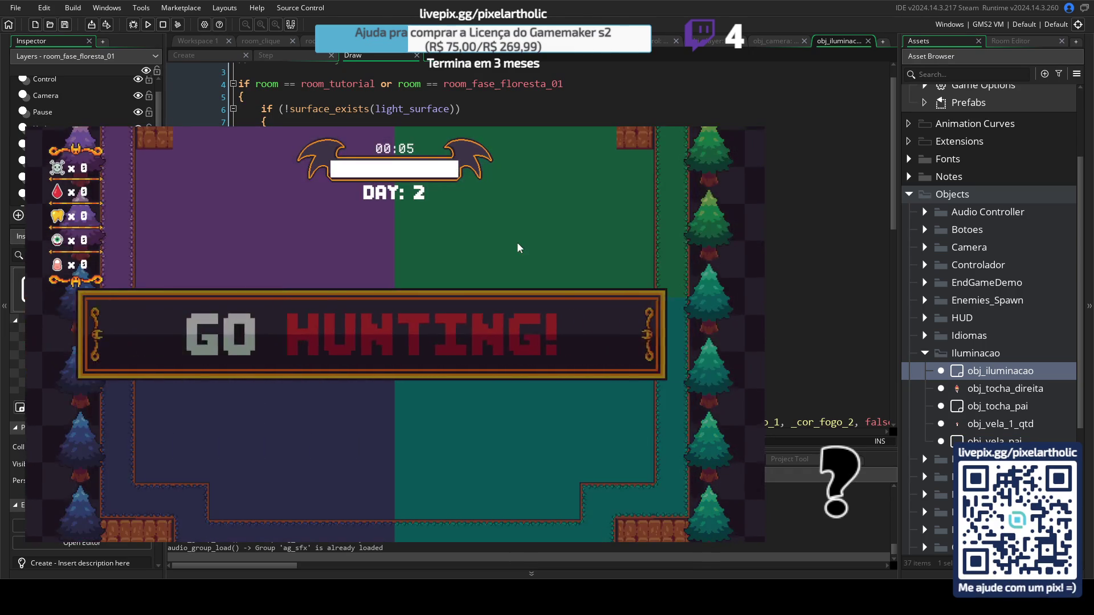
pyautogui.press('w')
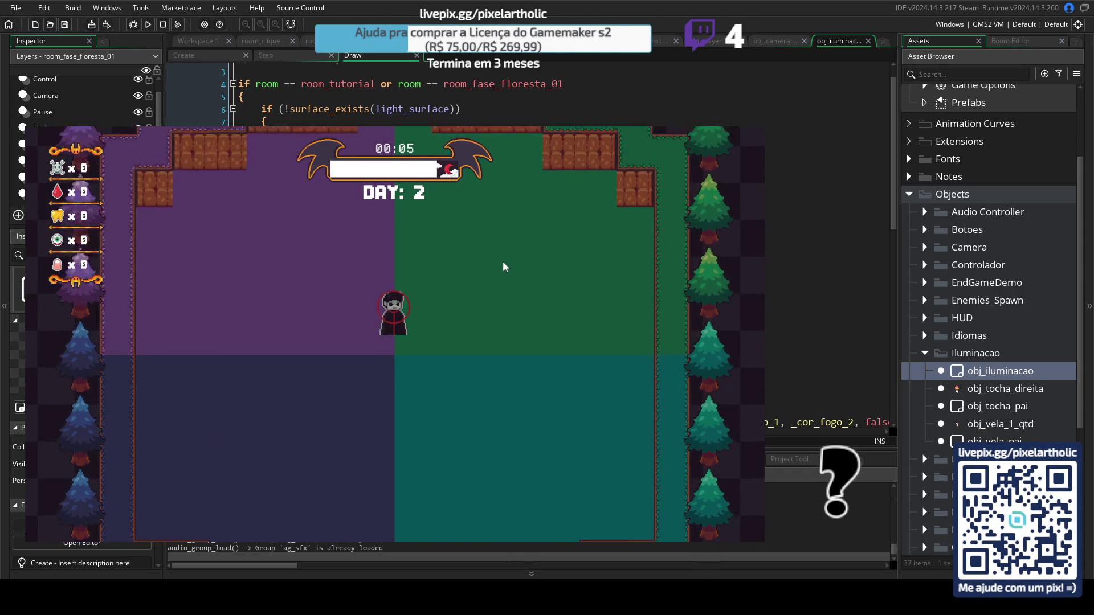
pyautogui.press('w')
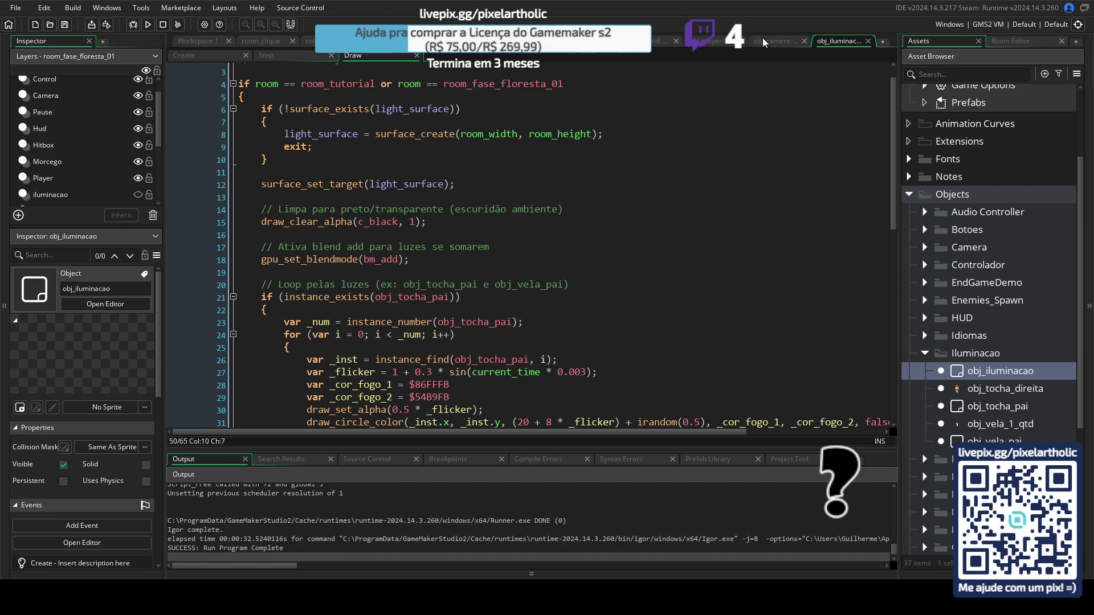
# Step: Review obj_menu's Draw GUI code, then return to its Step event
pyautogui.click(417, 55)
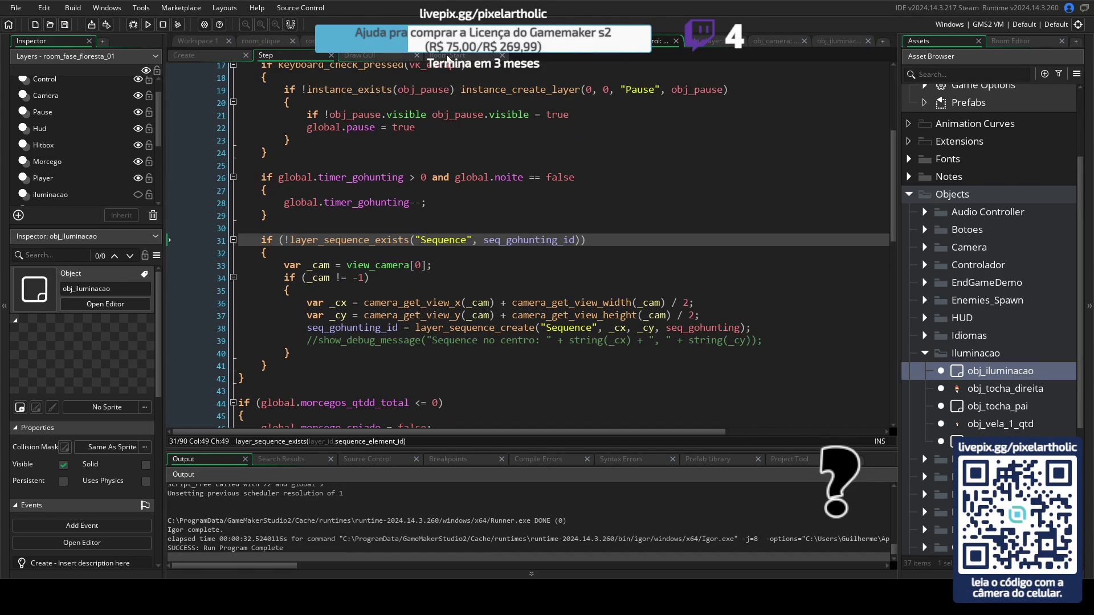
pyautogui.click(376, 57)
pyautogui.scroll(-3, 603, 196)
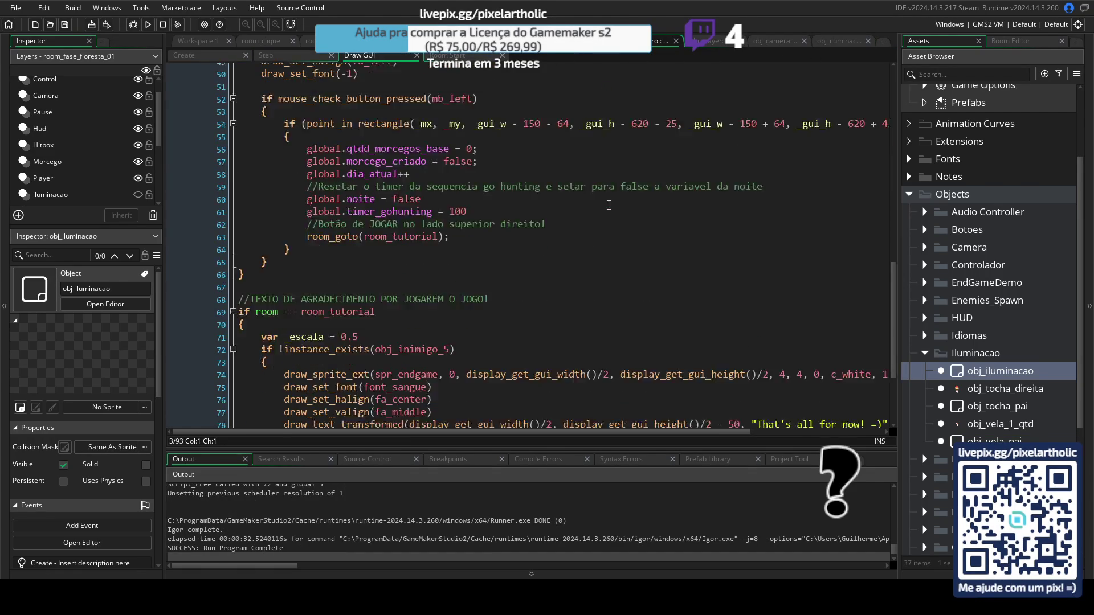
pyautogui.scroll(9, 603, 197)
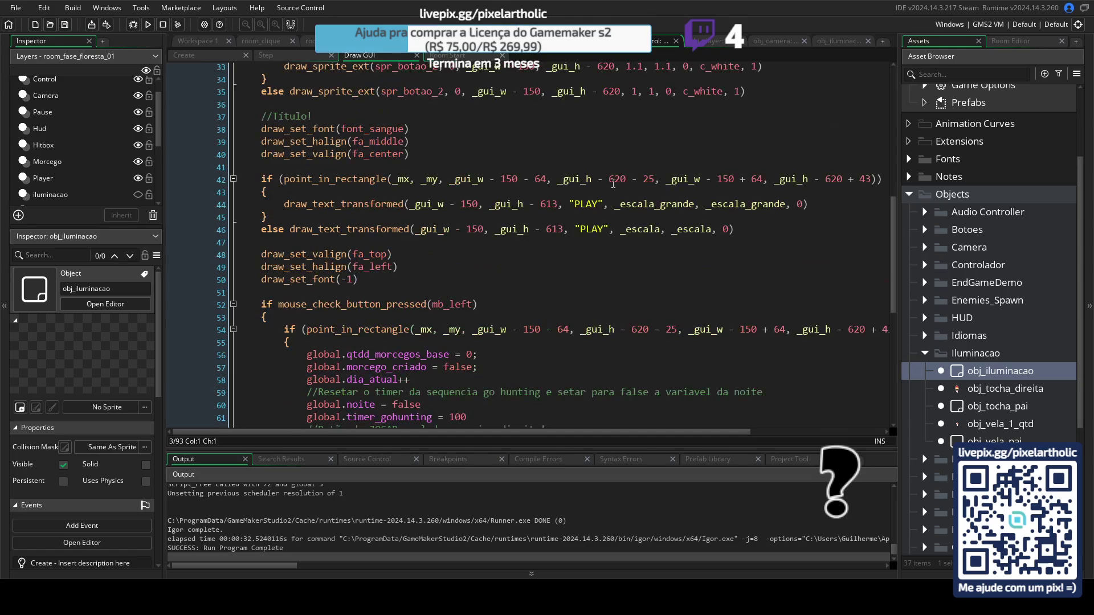
pyautogui.scroll(10, 668, 225)
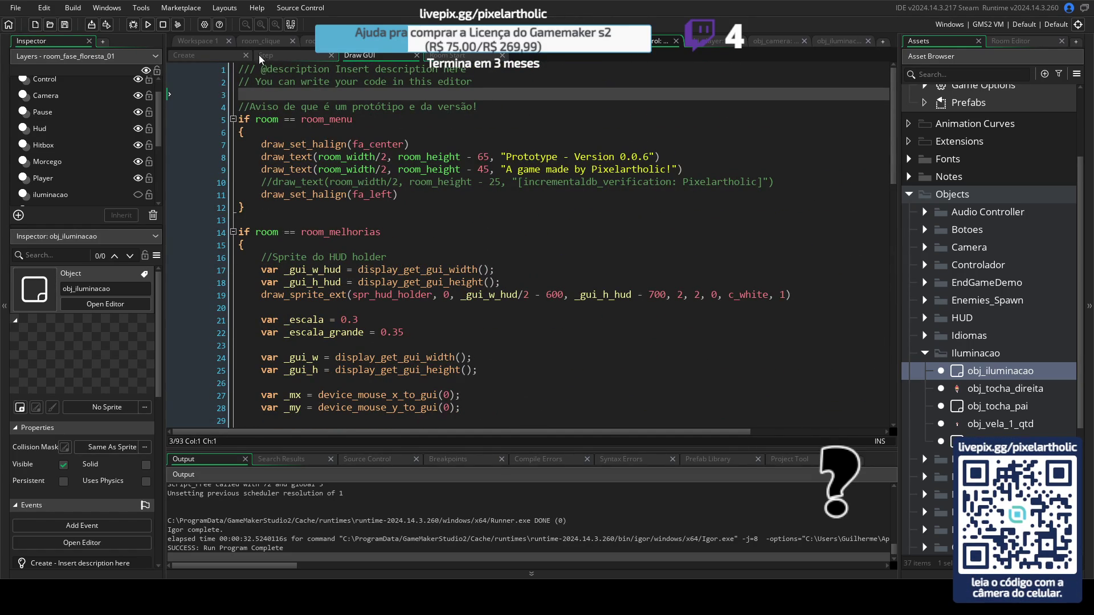
pyautogui.hotkey('ctrl', 'shift', 'Tab')
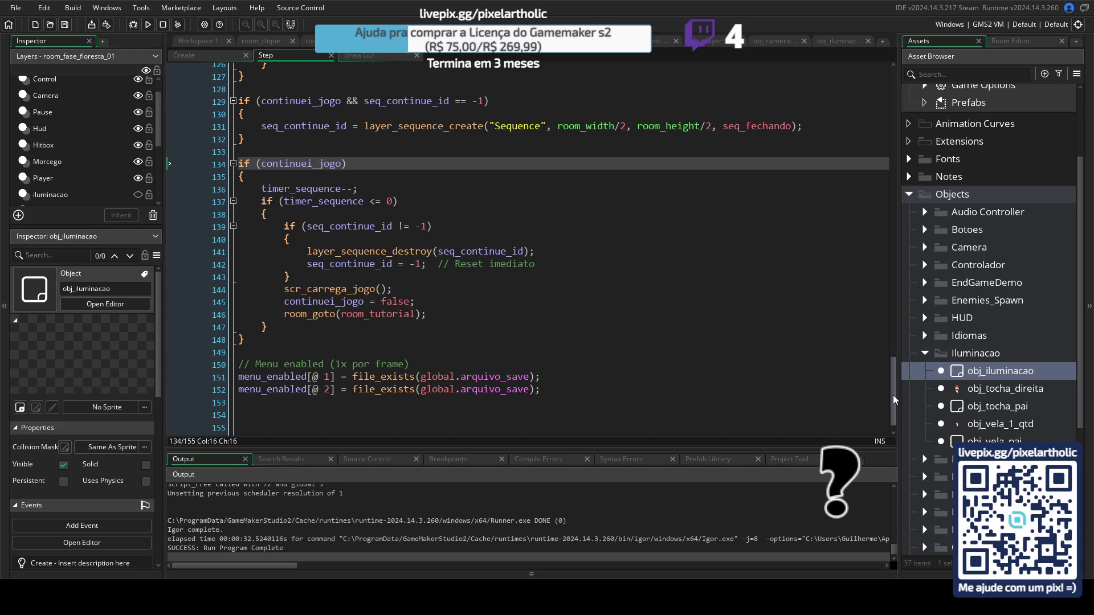
# Step: Scroll through the Step code and collapse the Iluminacao folder in the Asset Browser
pyautogui.moveTo(894, 399)
pyautogui.mouseDown()
pyautogui.moveTo(892, 245)
pyautogui.moveTo(876, 154)
pyautogui.moveTo(869, 228)
pyautogui.moveTo(867, 216)
pyautogui.mouseUp()
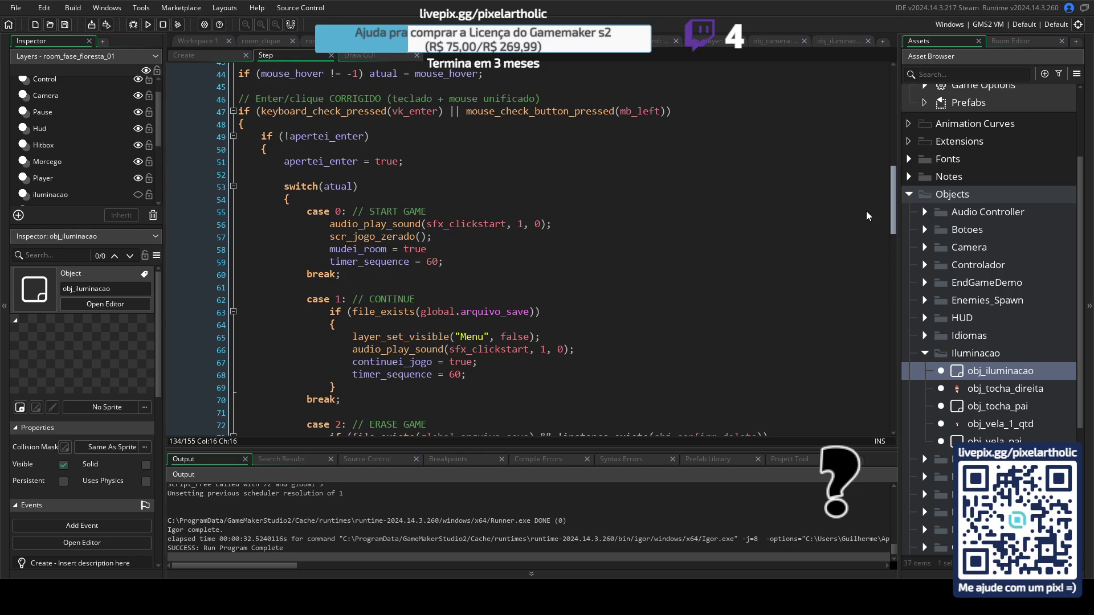
pyautogui.moveTo(867, 215)
pyautogui.mouseDown()
pyautogui.moveTo(860, 264)
pyautogui.moveTo(871, 95)
pyautogui.mouseUp()
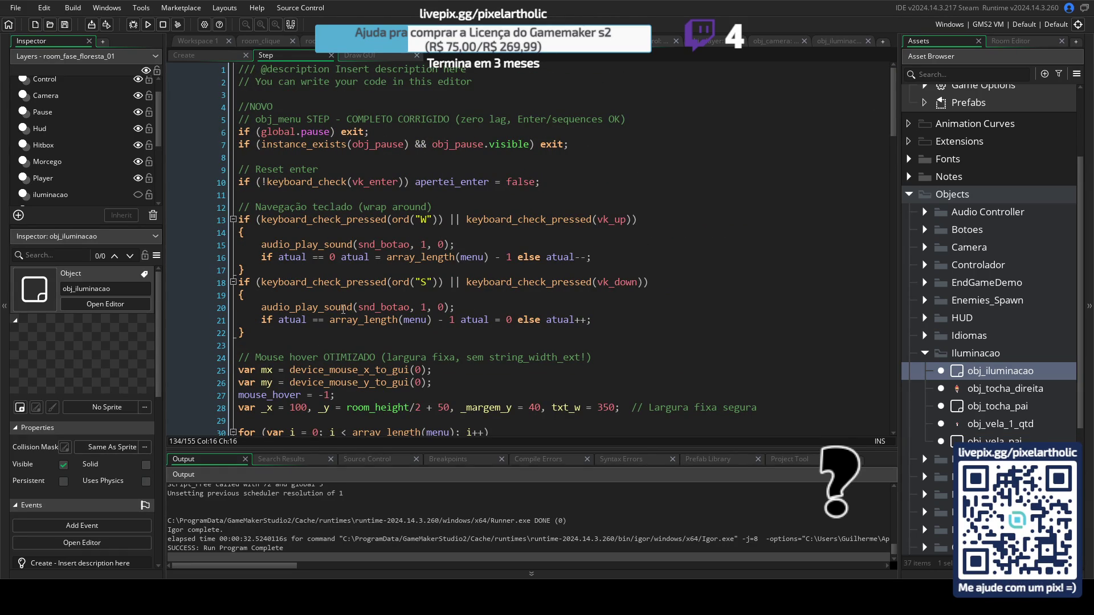
pyautogui.scroll(-3, 341, 309)
pyautogui.scroll(-7, 496, 263)
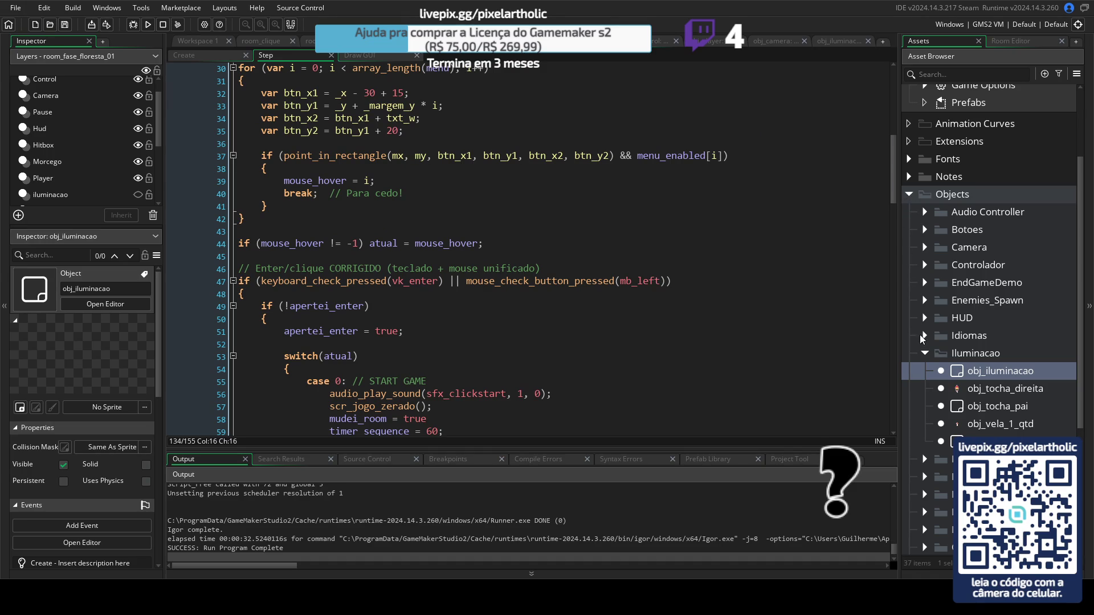
pyautogui.click(924, 353)
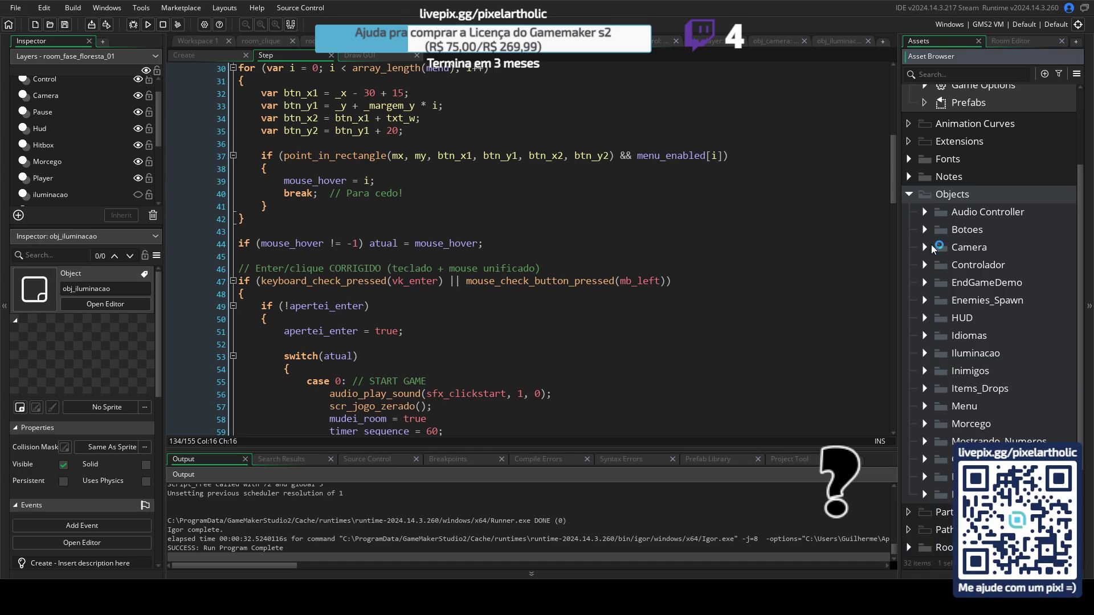
# Step: Open obj_botao_pai from the Botoes folder and show its Draw event code full size
pyautogui.click(925, 230)
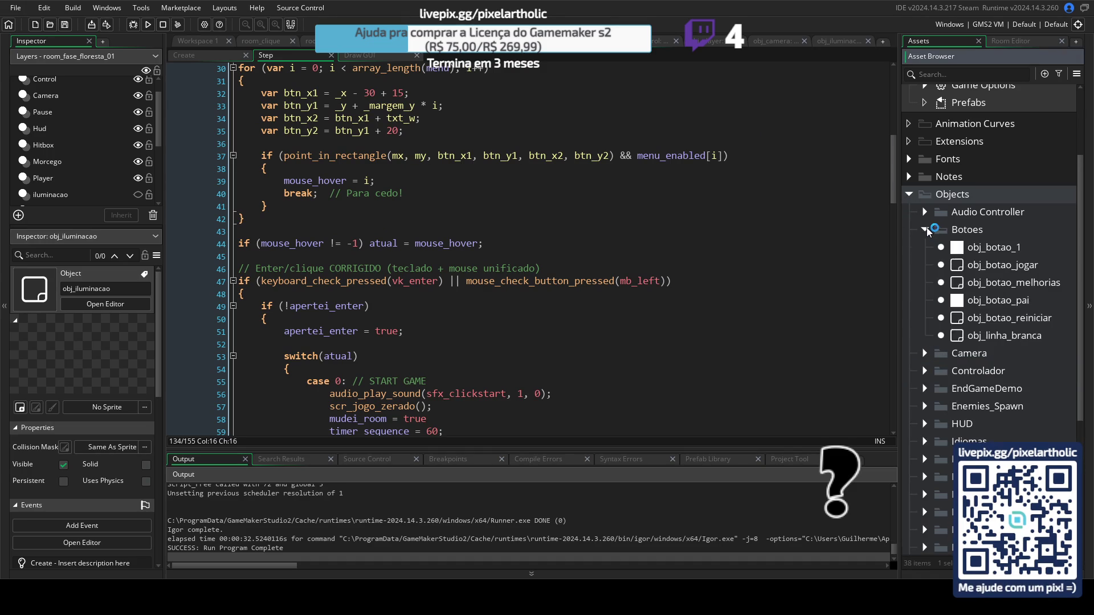
pyautogui.doubleClick(957, 302)
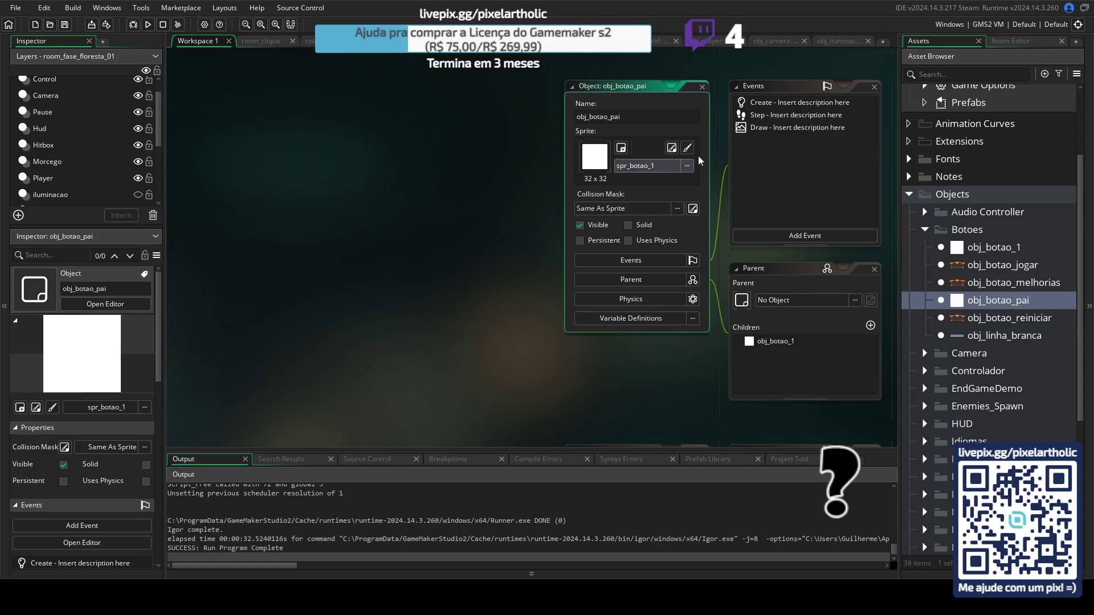
pyautogui.click(775, 106)
pyautogui.doubleClick(775, 127)
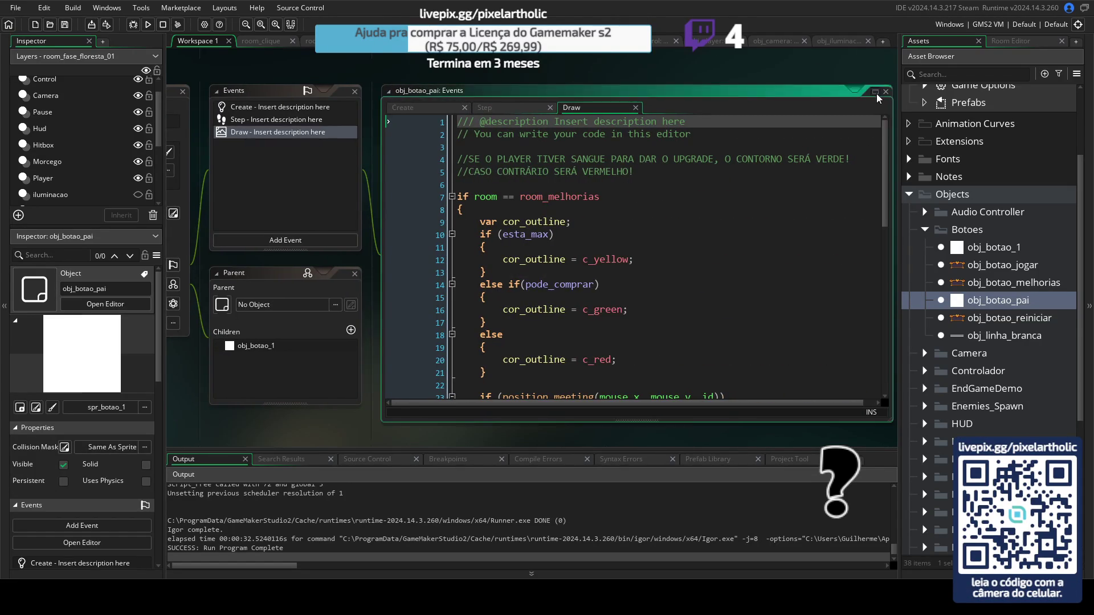
pyautogui.click(878, 91)
# Step: Review obj_botao_pai's Create and Step code, then close the code tab
pyautogui.click(217, 55)
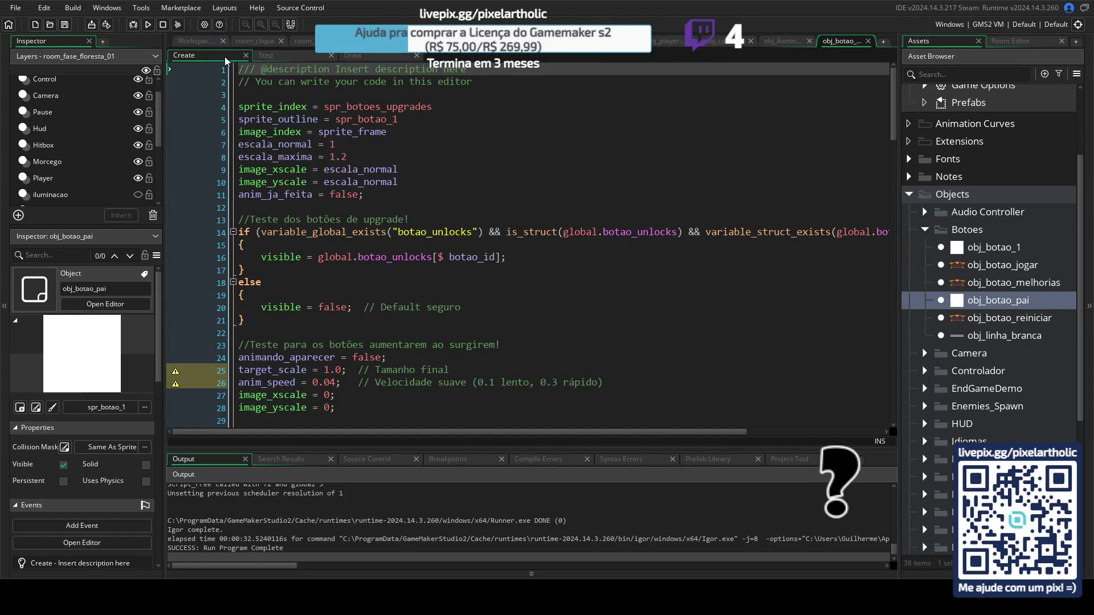
pyautogui.click(289, 59)
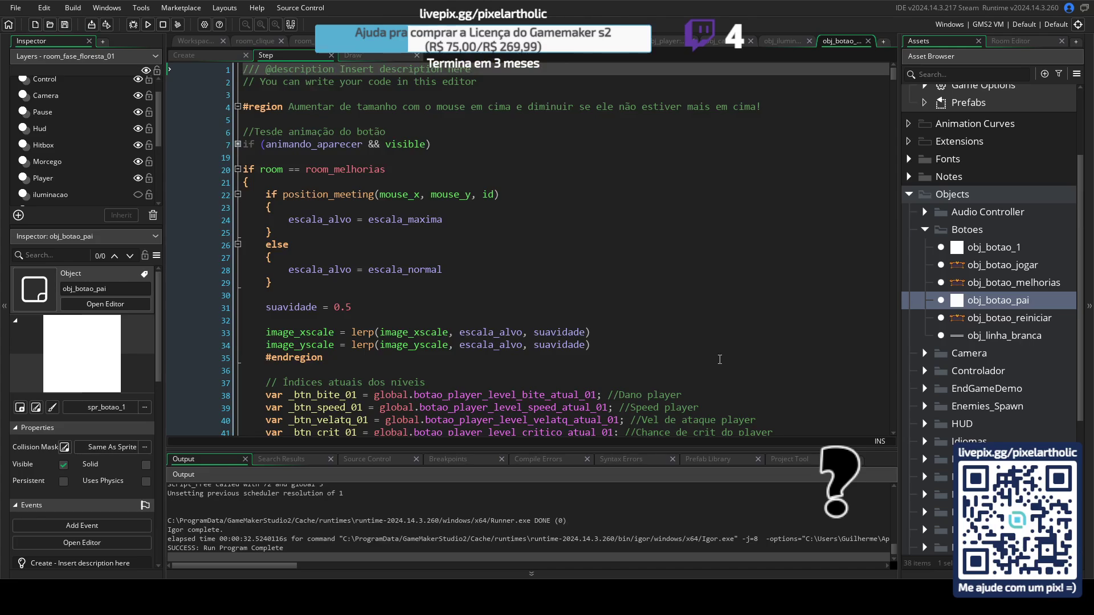
pyautogui.scroll(-8, 723, 351)
pyautogui.scroll(-10, 698, 326)
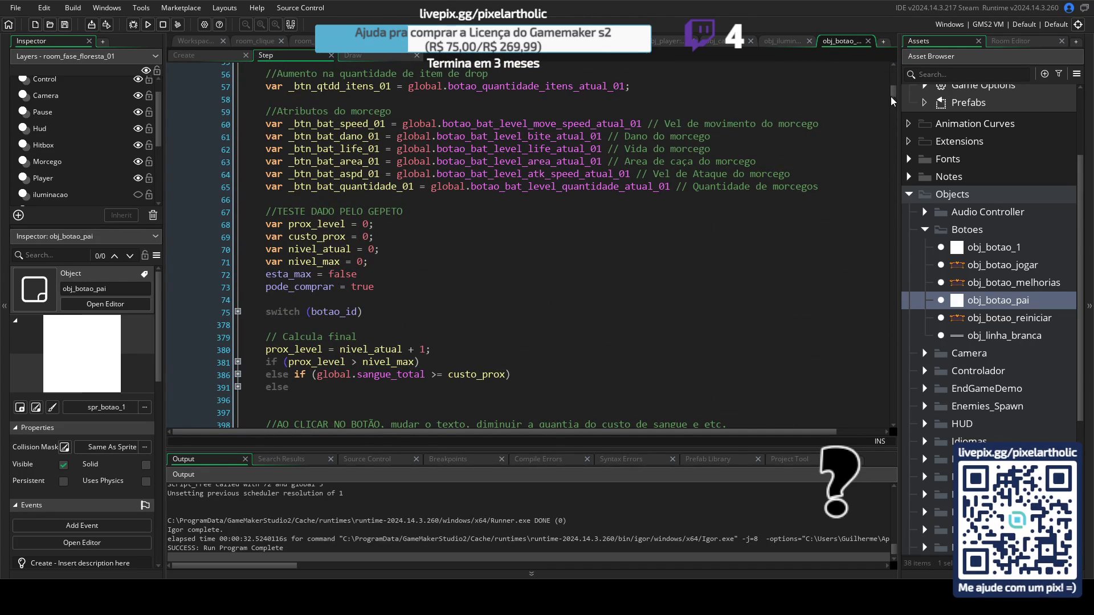
pyautogui.moveTo(892, 91)
pyautogui.mouseDown()
pyautogui.moveTo(889, 152)
pyautogui.moveTo(892, 80)
pyautogui.mouseUp()
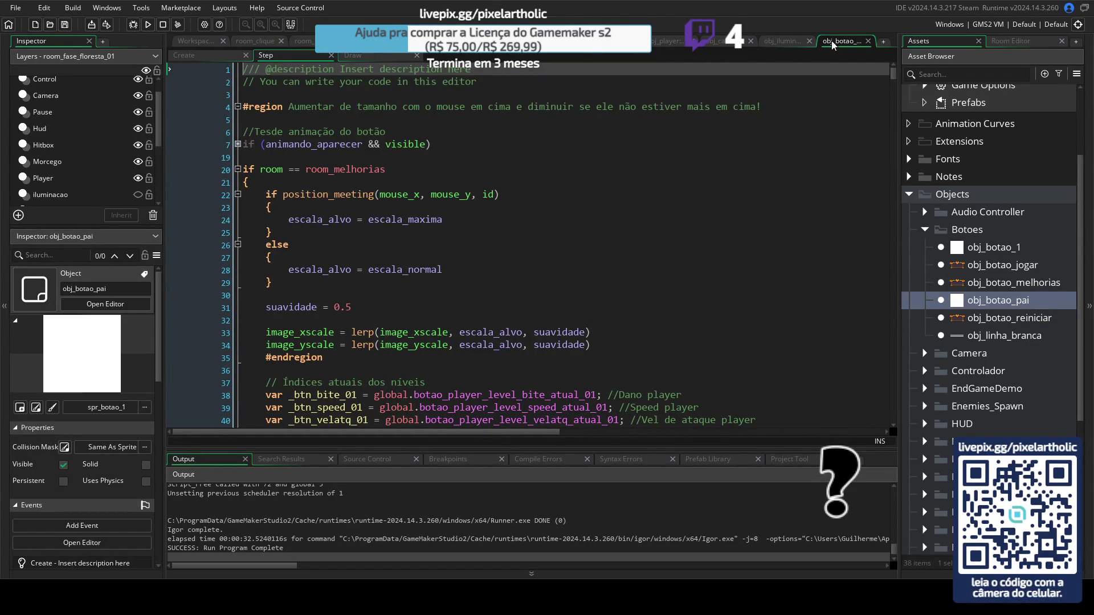
pyautogui.click(868, 43)
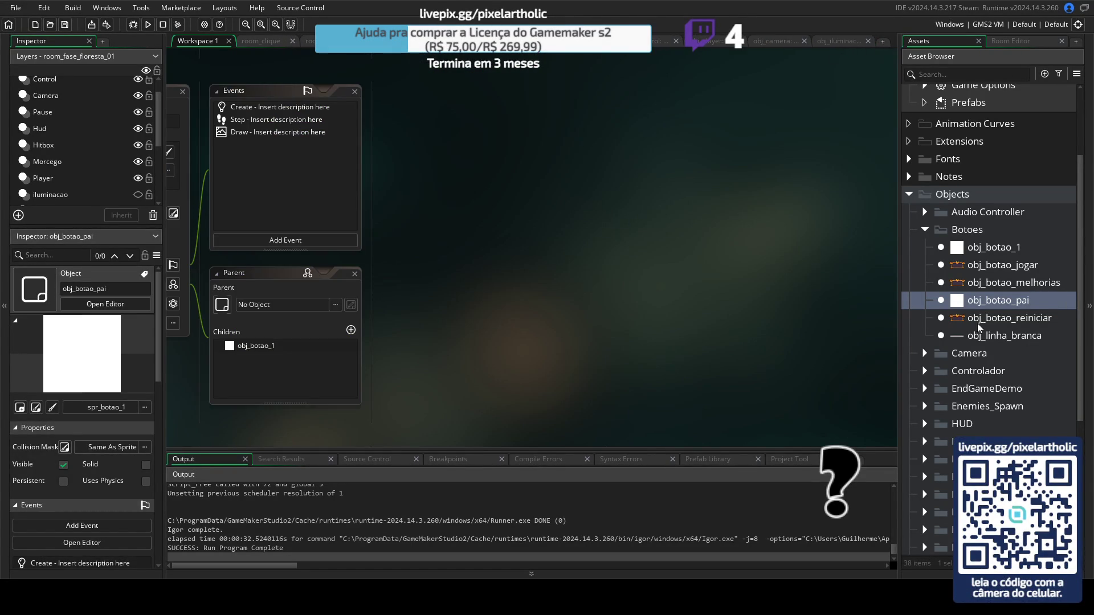
# Step: Open obj_infos from the HUD folder with its Draw GUI code in its own tab
pyautogui.click(925, 229)
pyautogui.click(925, 318)
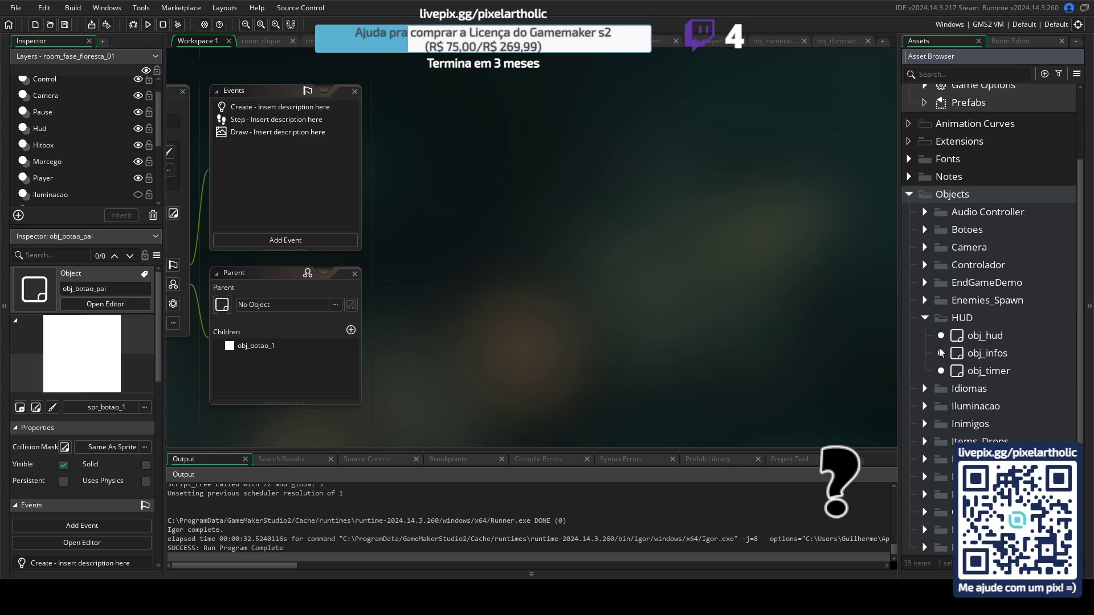
pyautogui.doubleClick(957, 358)
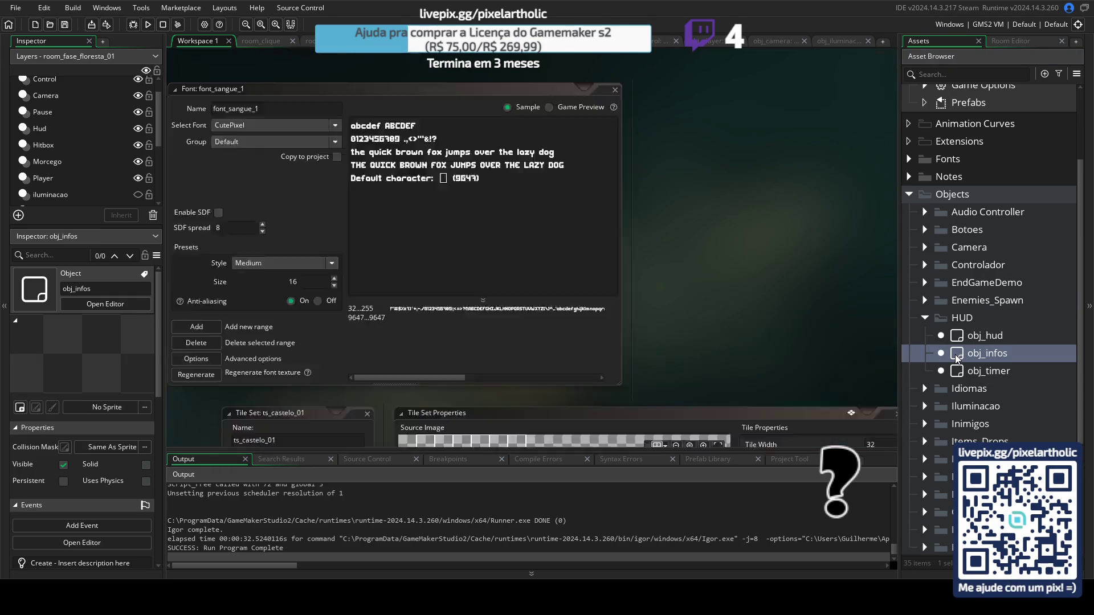
pyautogui.doubleClick(414, 136)
pyautogui.doubleClick(414, 149)
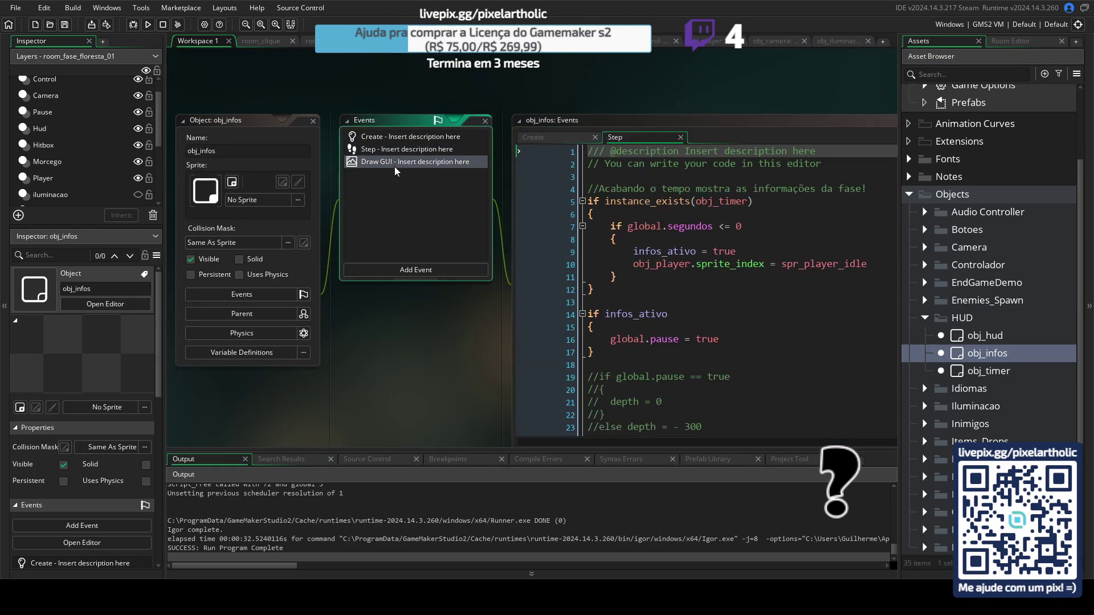
pyautogui.doubleClick(414, 162)
pyautogui.doubleClick(653, 126)
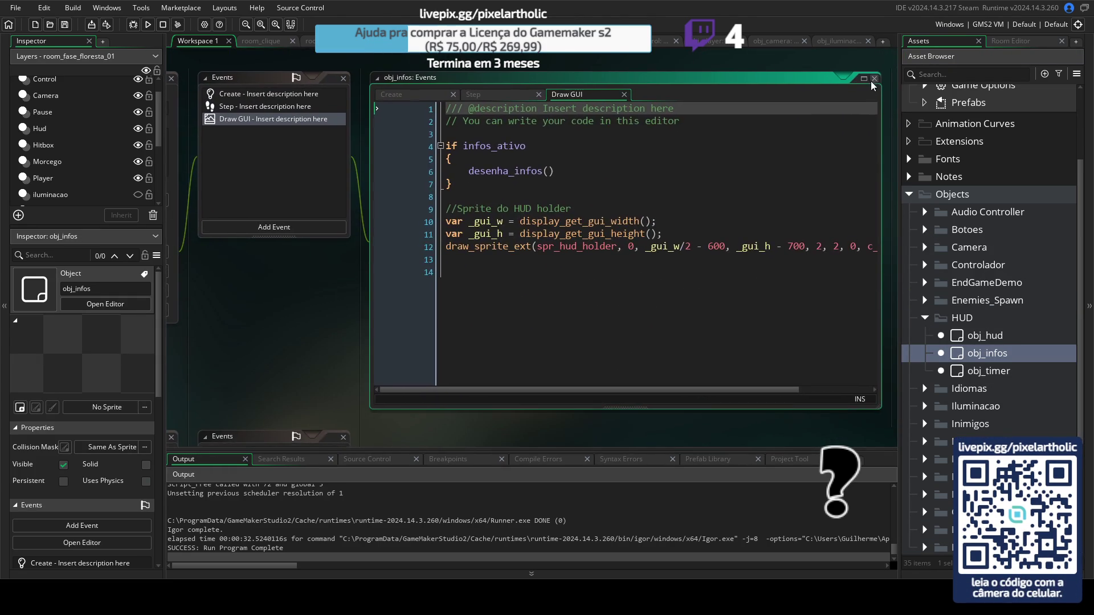
# Step: Read through obj_infos's Create code defining desenha_infos, then launch a test run
pyautogui.click(203, 56)
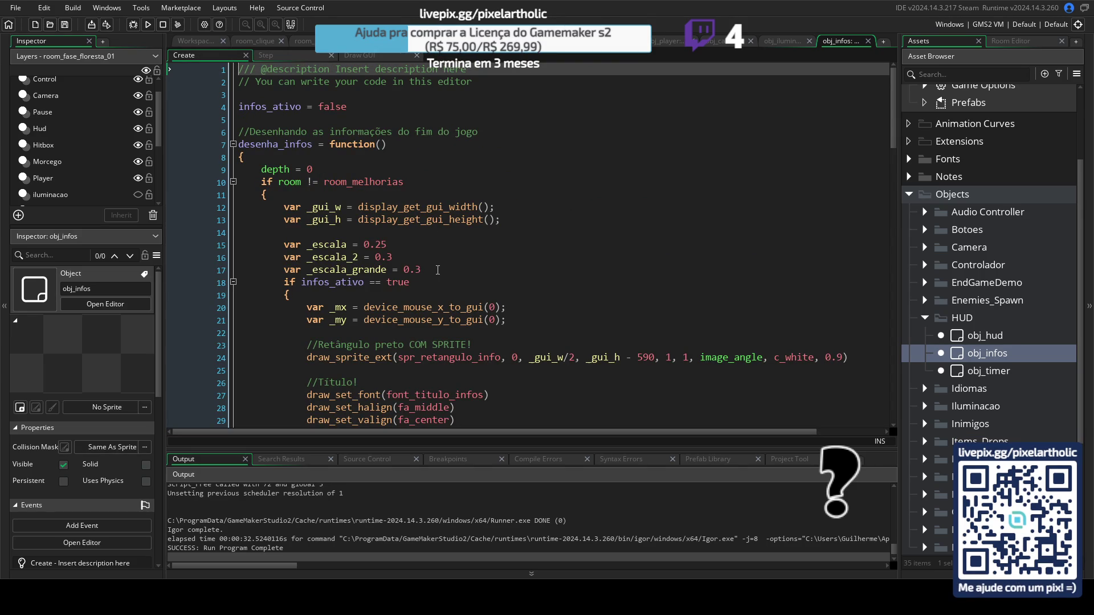
pyautogui.scroll(-8, 455, 267)
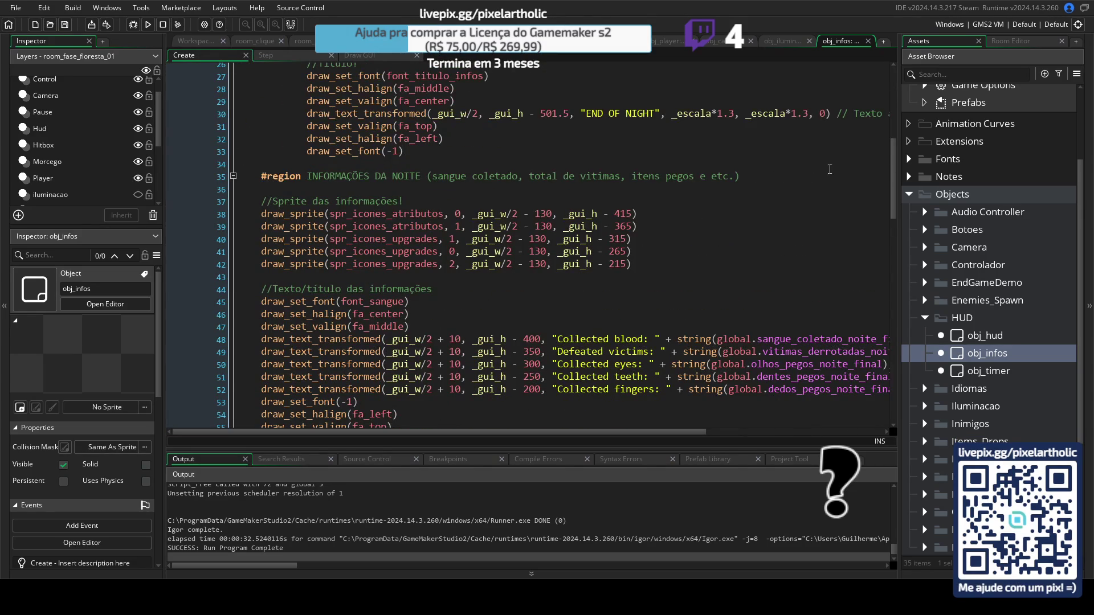
pyautogui.moveTo(883, 167); pyautogui.dragTo(870, 361)
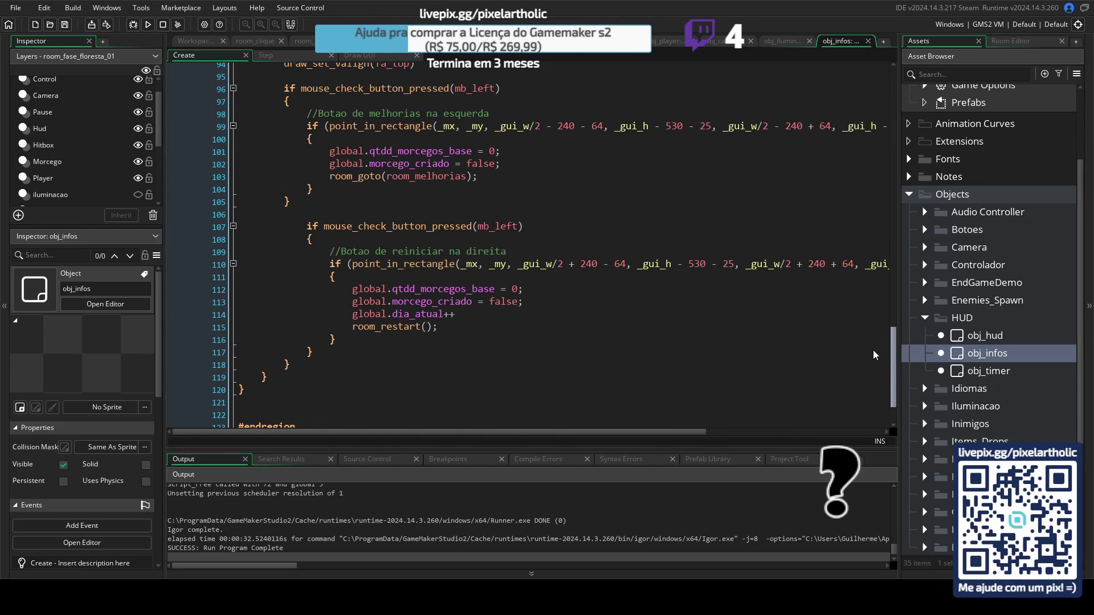
pyautogui.moveTo(871, 361); pyautogui.dragTo(902, 73)
pyautogui.scroll(-4, 890, 129)
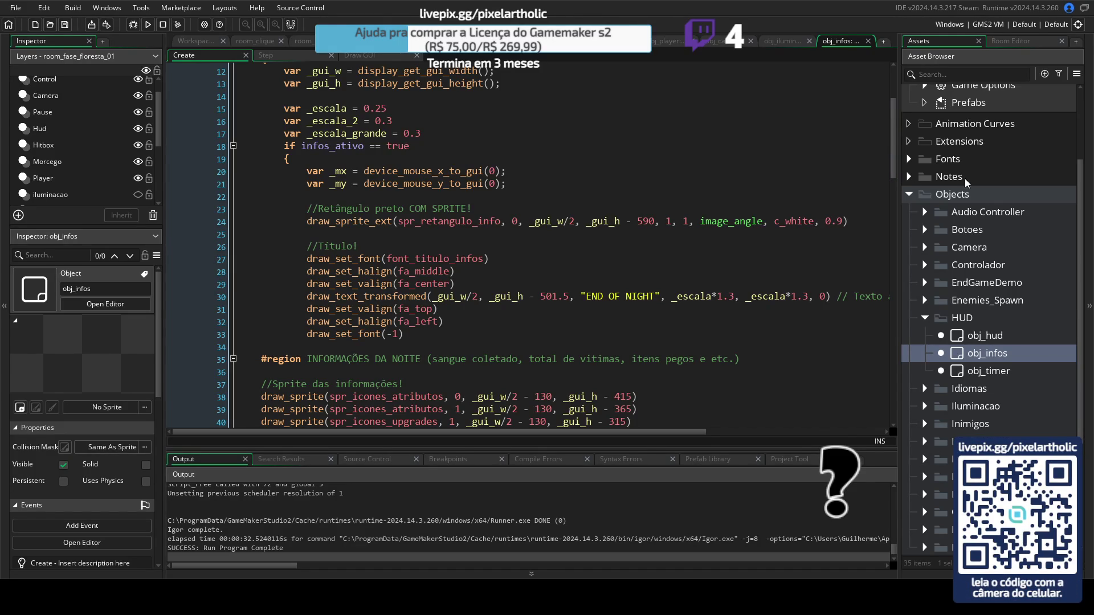
pyautogui.scroll(4, 897, 133)
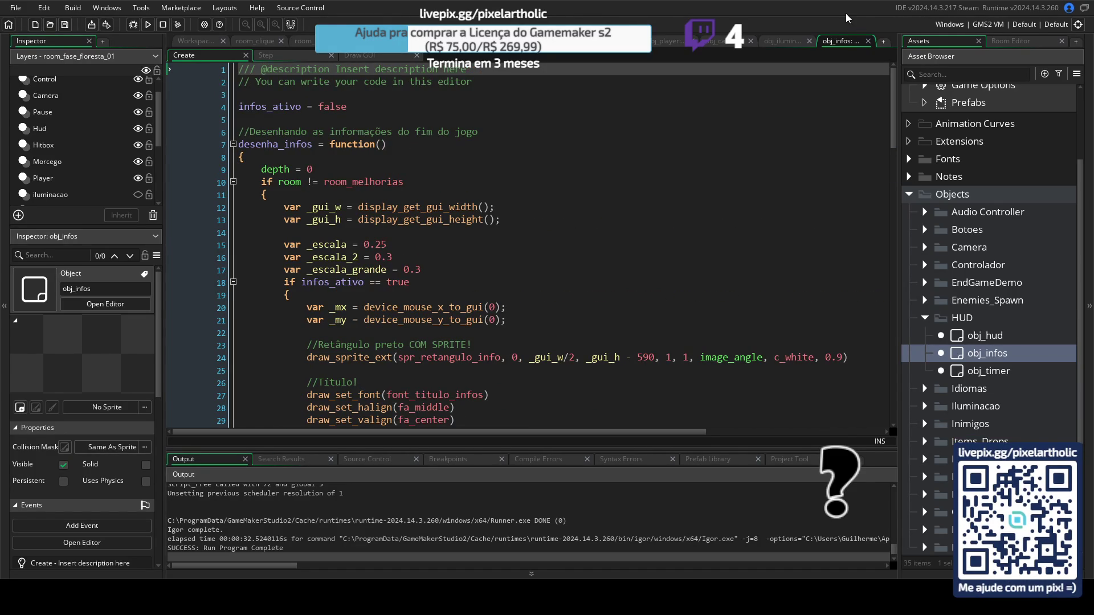
pyautogui.press('F5')
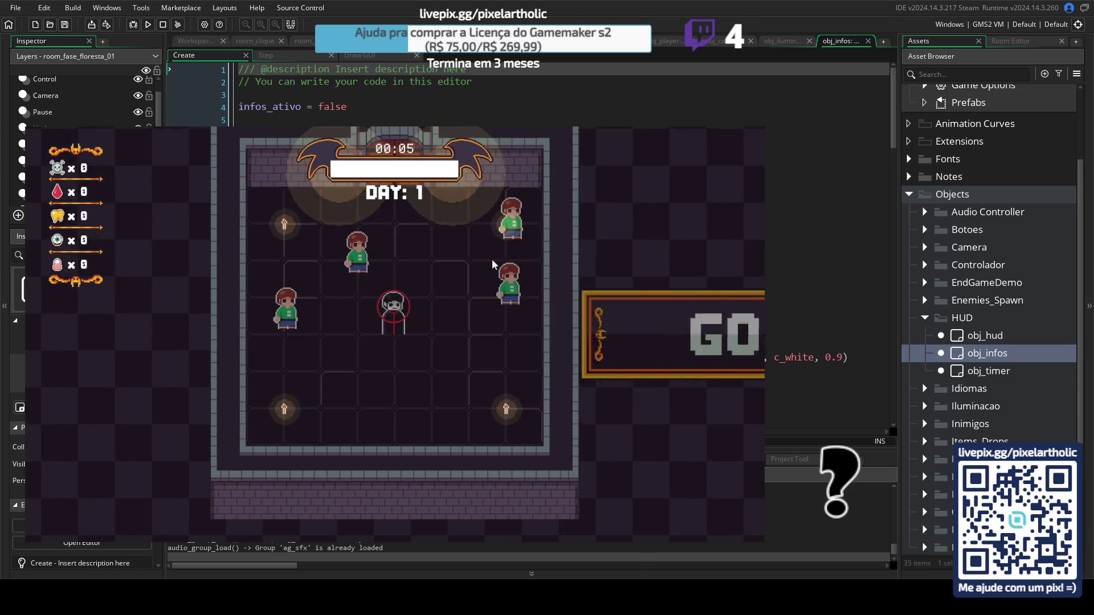
# Step: Play, return to the title menu, Continue to reload saved Day 2, then close the game
pyautogui.press('a')
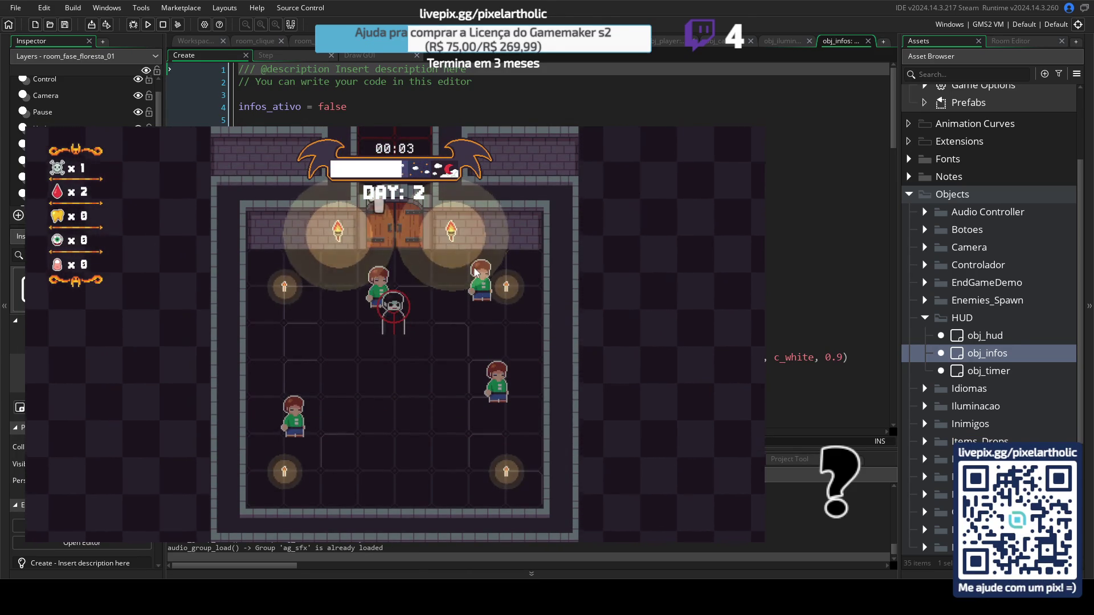
pyautogui.press('space')
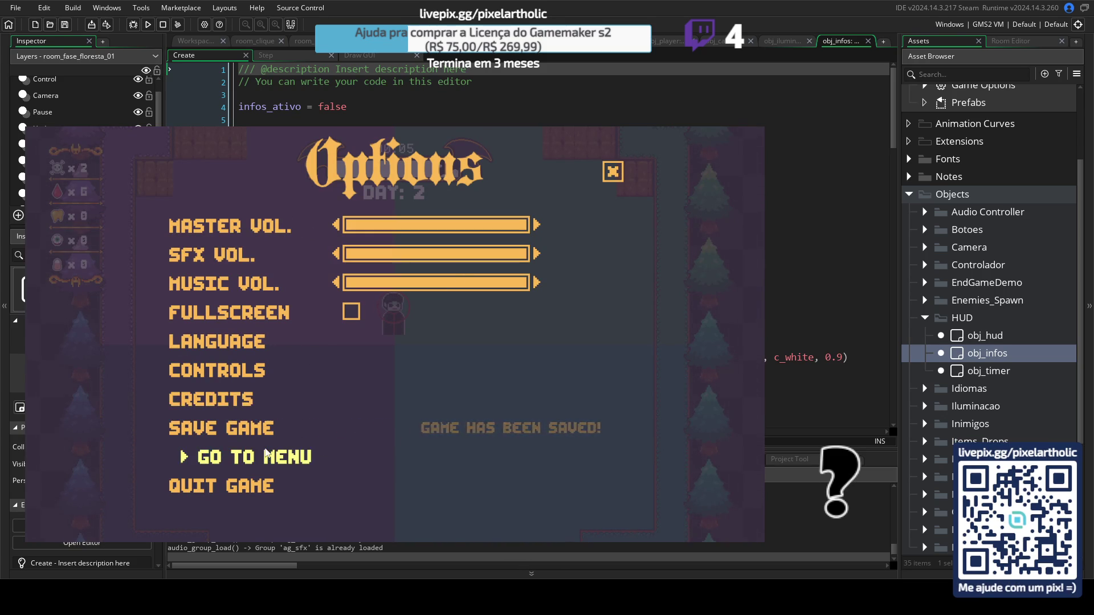
pyautogui.click(442, 454)
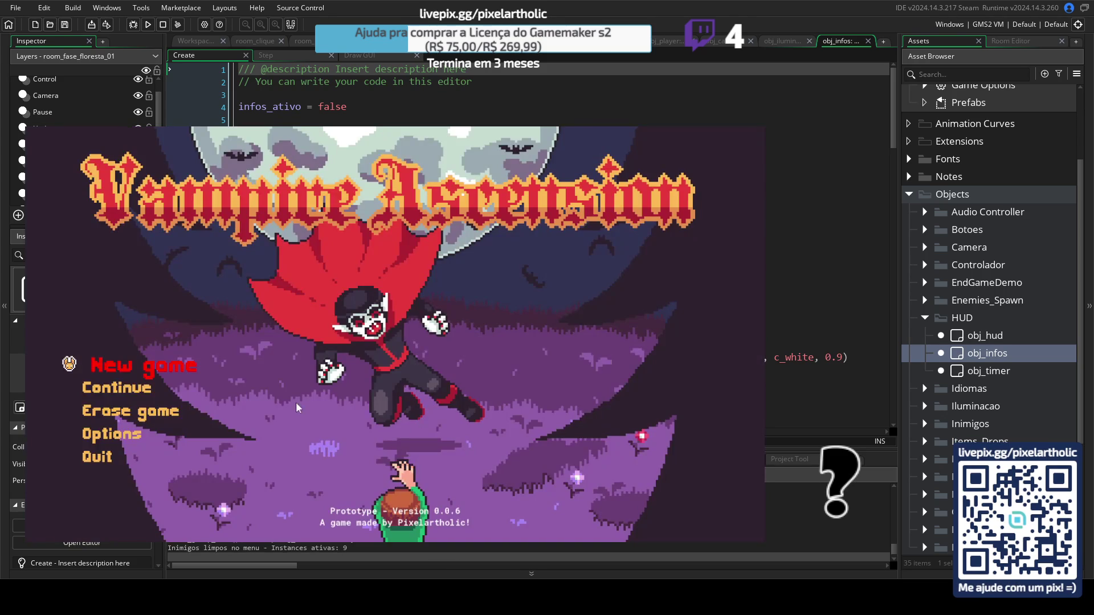
pyautogui.press('Return')
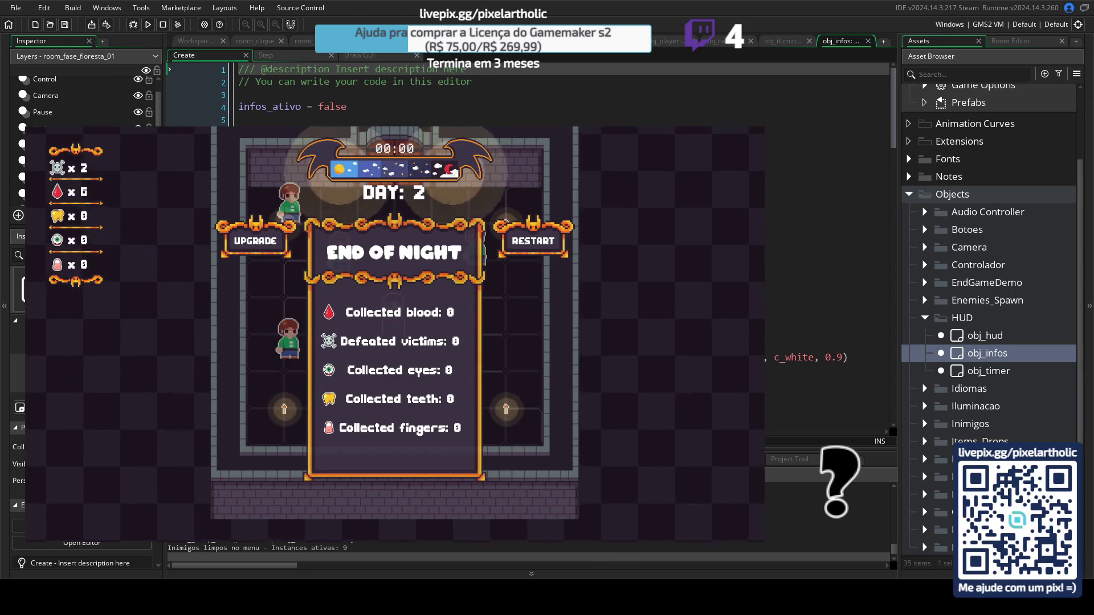
pyautogui.hotkey('alt', 'F4')
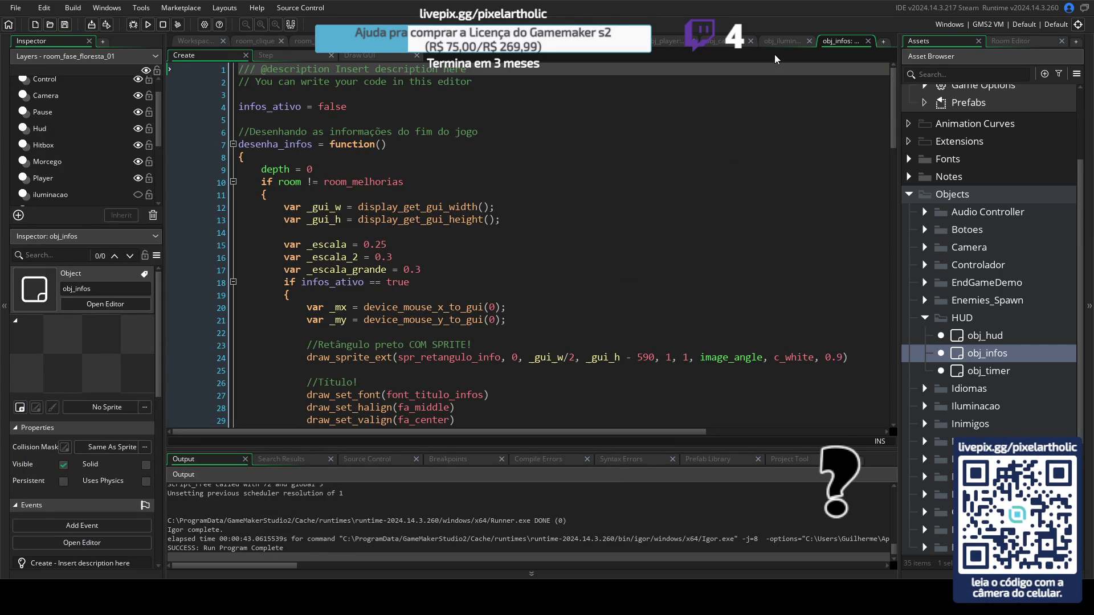
# Step: Collapse the object folders, expand Scripts, and close the obj_infos, obj_iluminacao and obj_camera tabs
pyautogui.click(924, 318)
pyautogui.click(909, 196)
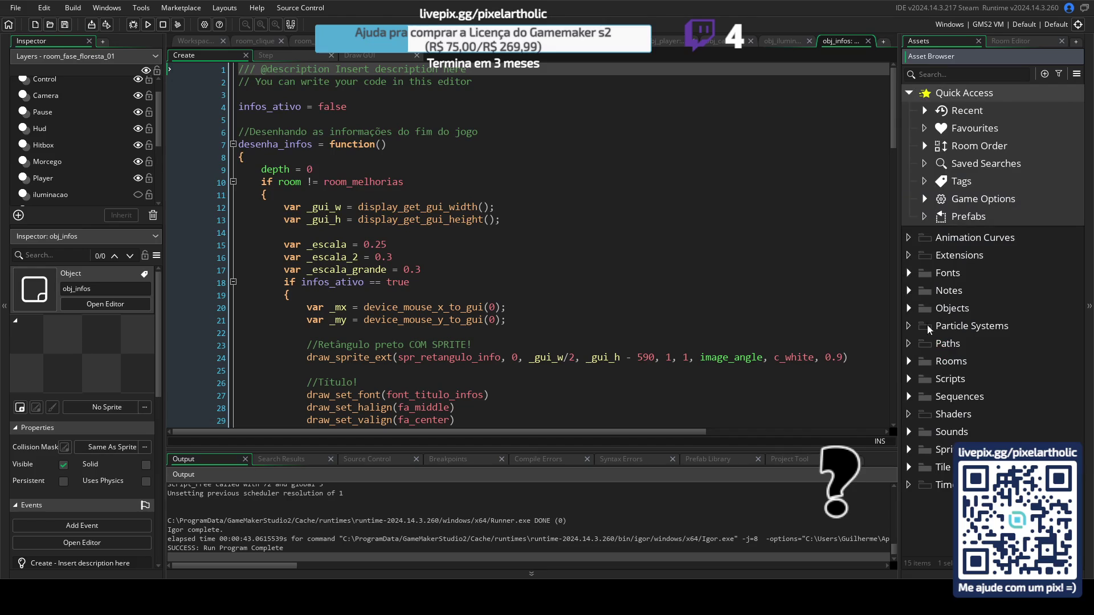
pyautogui.click(908, 380)
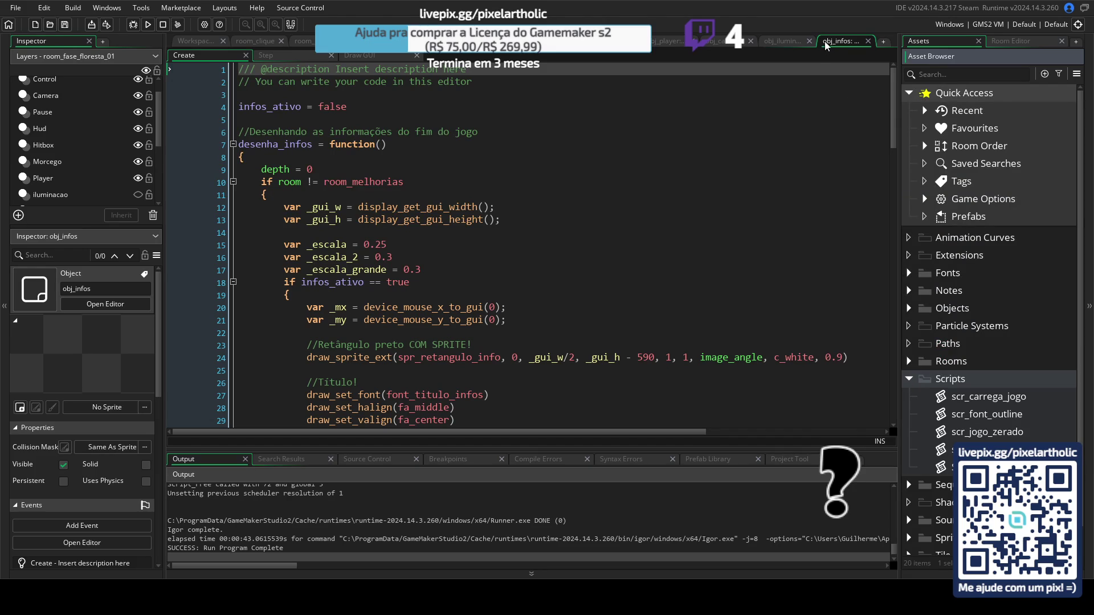
pyautogui.middleClick(856, 46)
pyautogui.middleClick(843, 41)
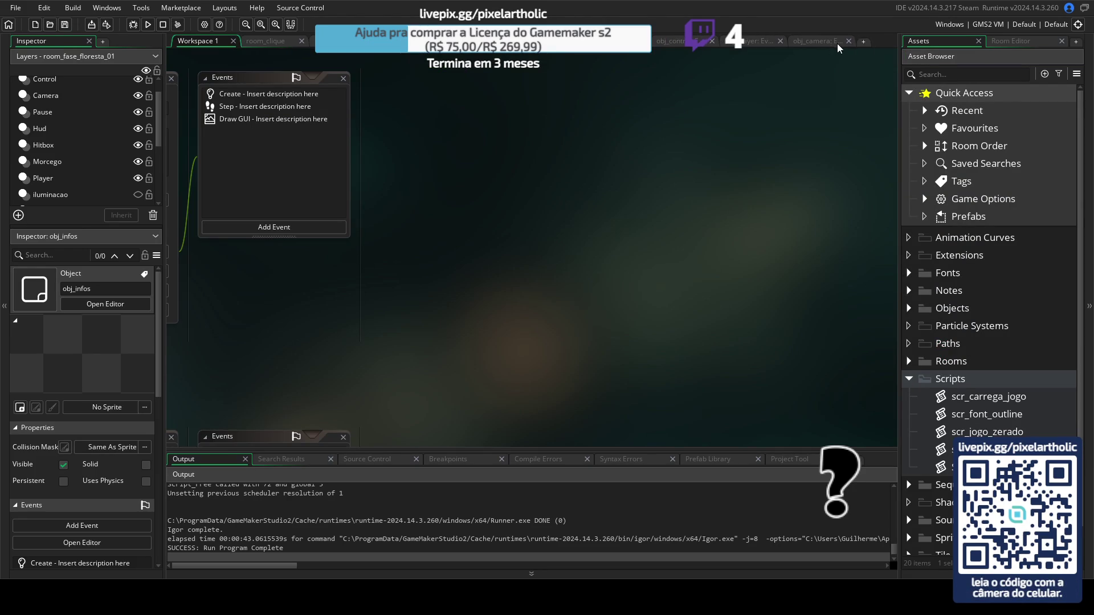
pyautogui.click(837, 45)
pyautogui.middleClick(802, 45)
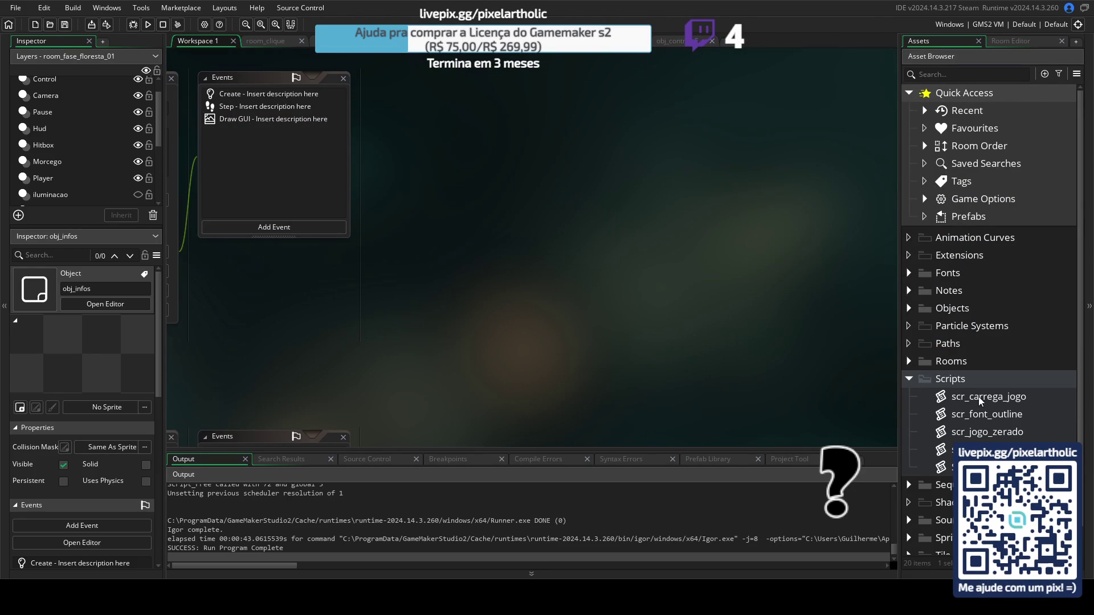
# Step: Open scr_salva_jogo maximized, inspect its playercurrent_room line, then open scr_carrega_jogo
pyautogui.doubleClick(946, 450)
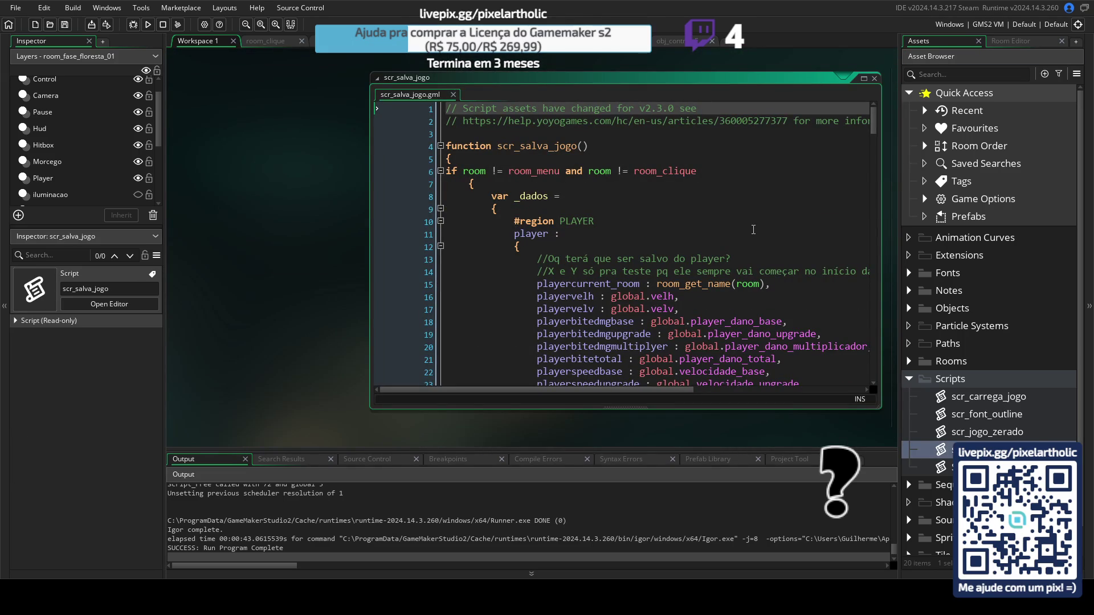
pyautogui.click(863, 78)
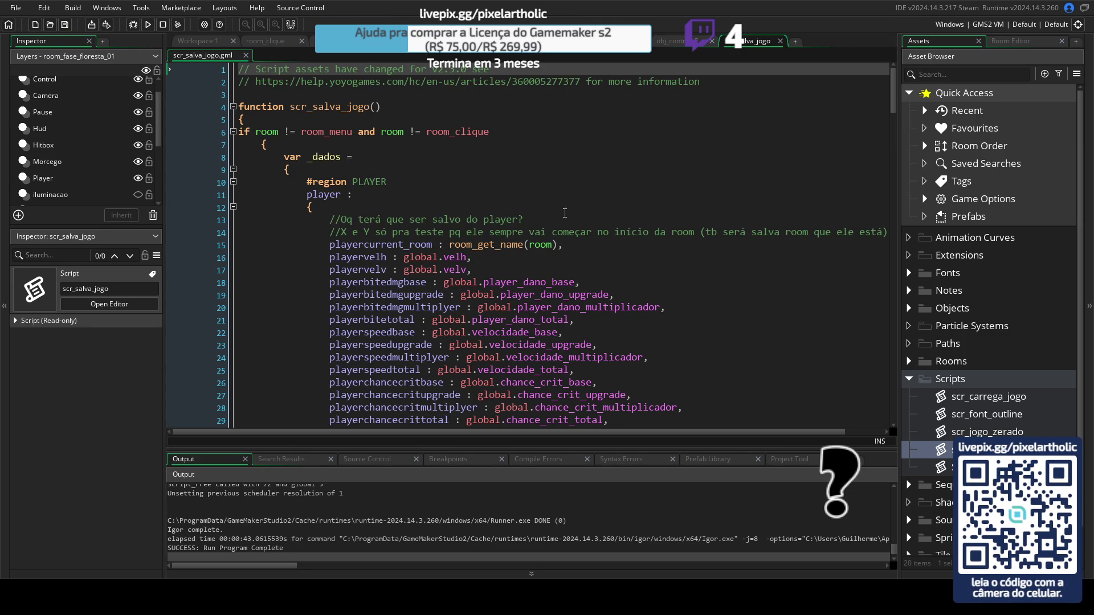
pyautogui.click(432, 245)
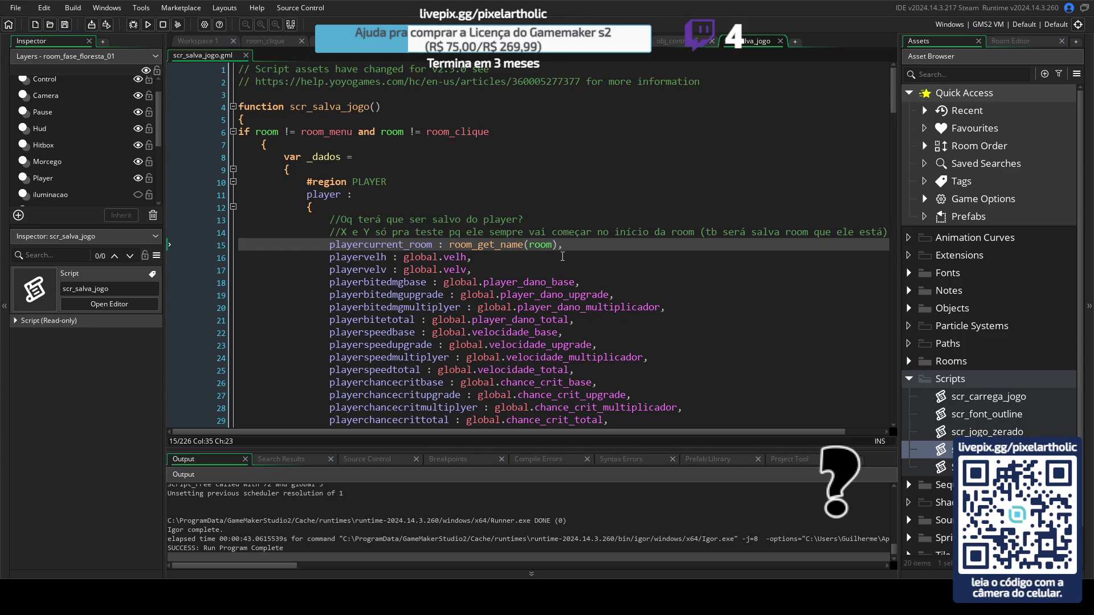
pyautogui.moveTo(587, 244); pyautogui.dragTo(330, 245)
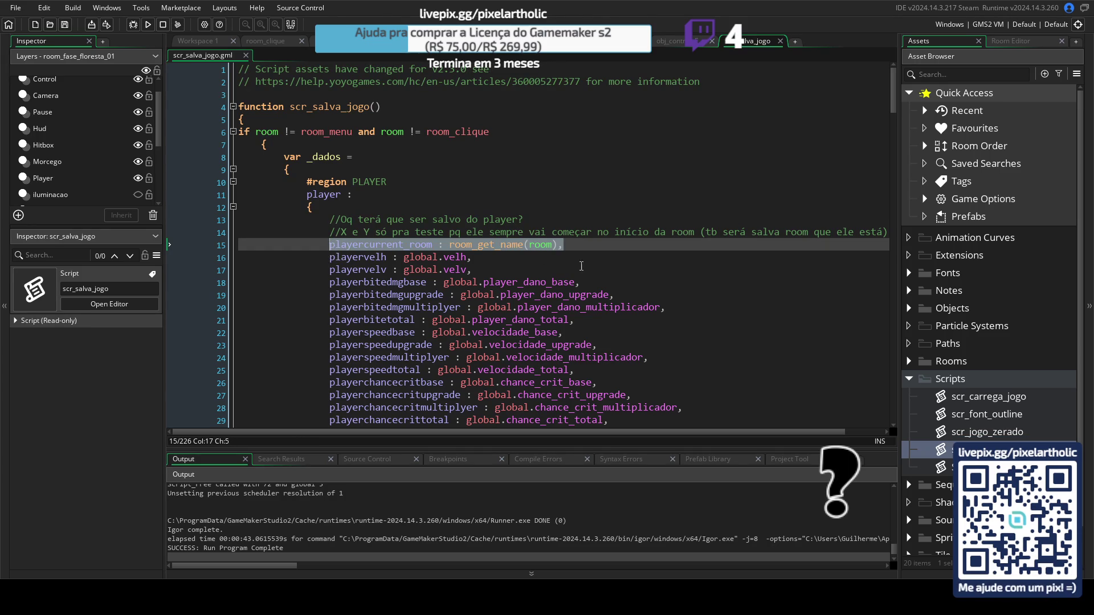
pyautogui.click(633, 246)
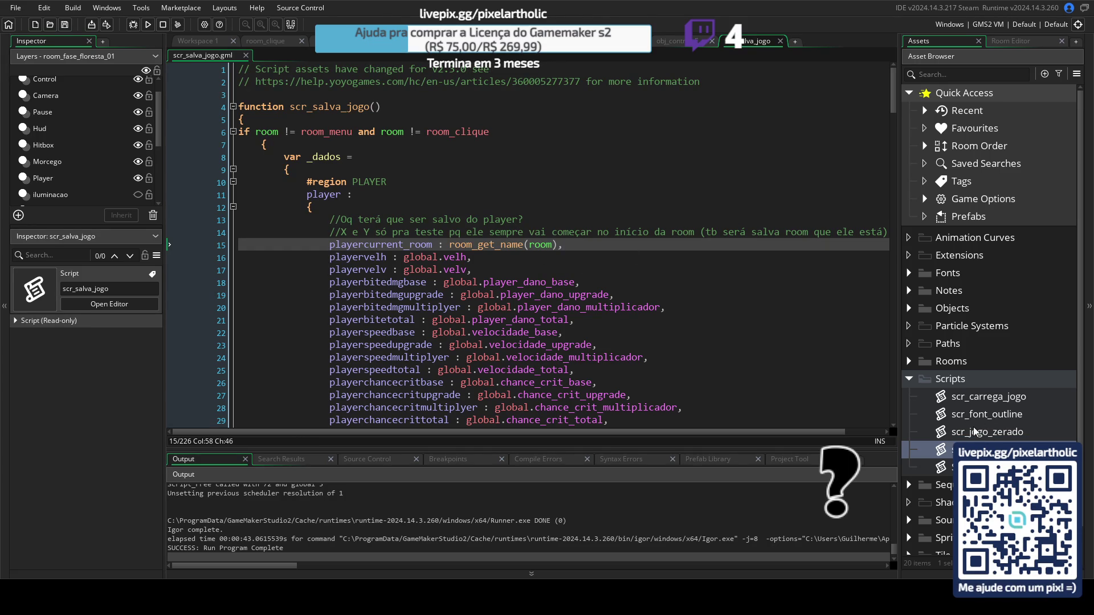
pyautogui.doubleClick(975, 397)
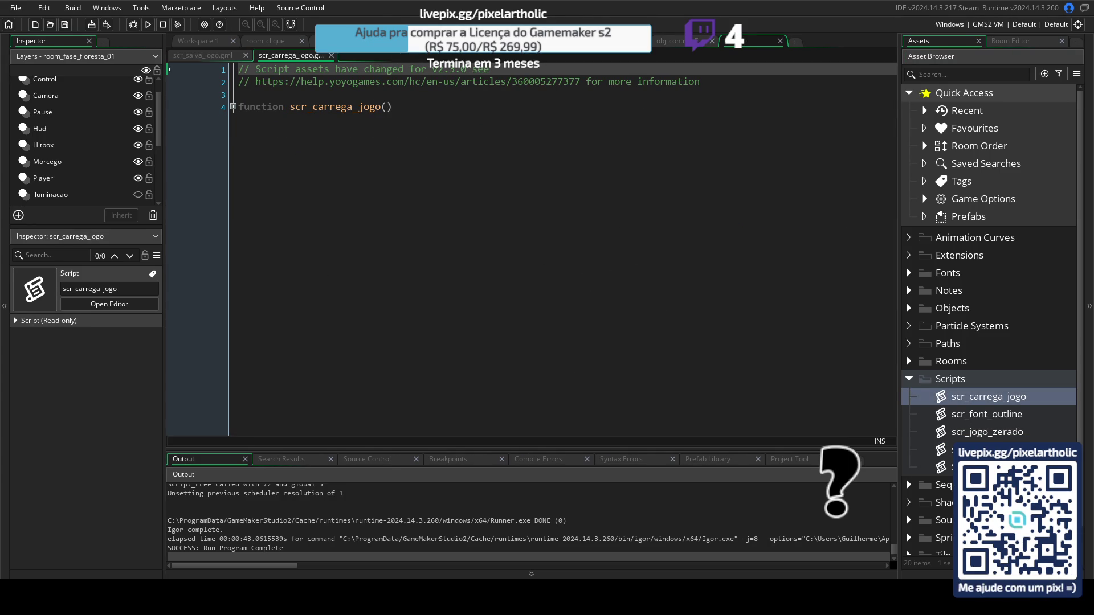
# Step: Unfold scr_carrega_jogo and inspect the room_goto(asset_get_index(...)) call on line 19
pyautogui.click(233, 108)
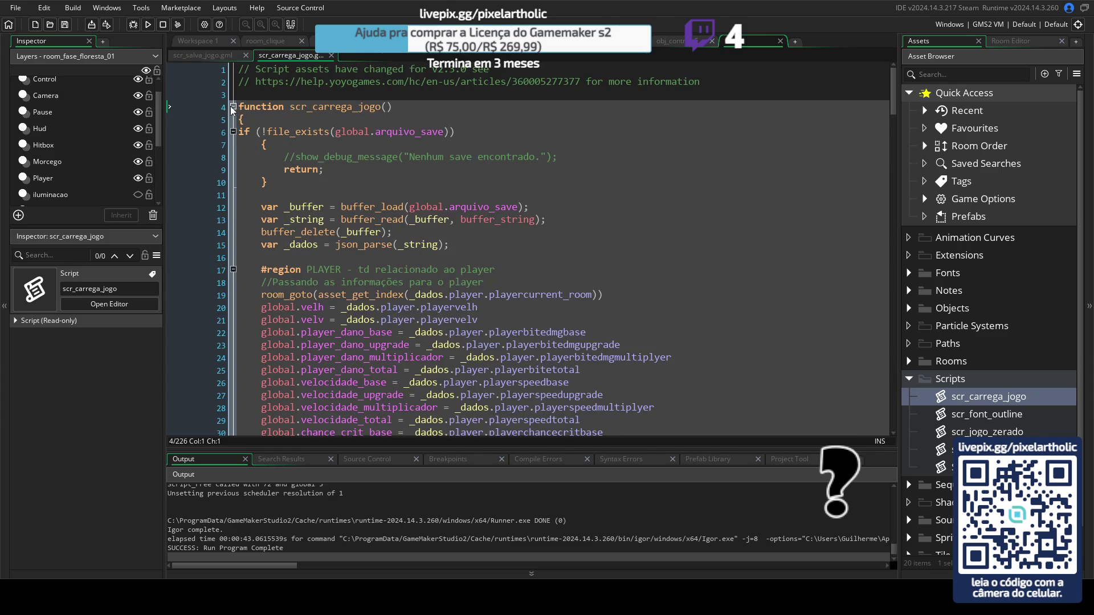
pyautogui.scroll(-3, 515, 283)
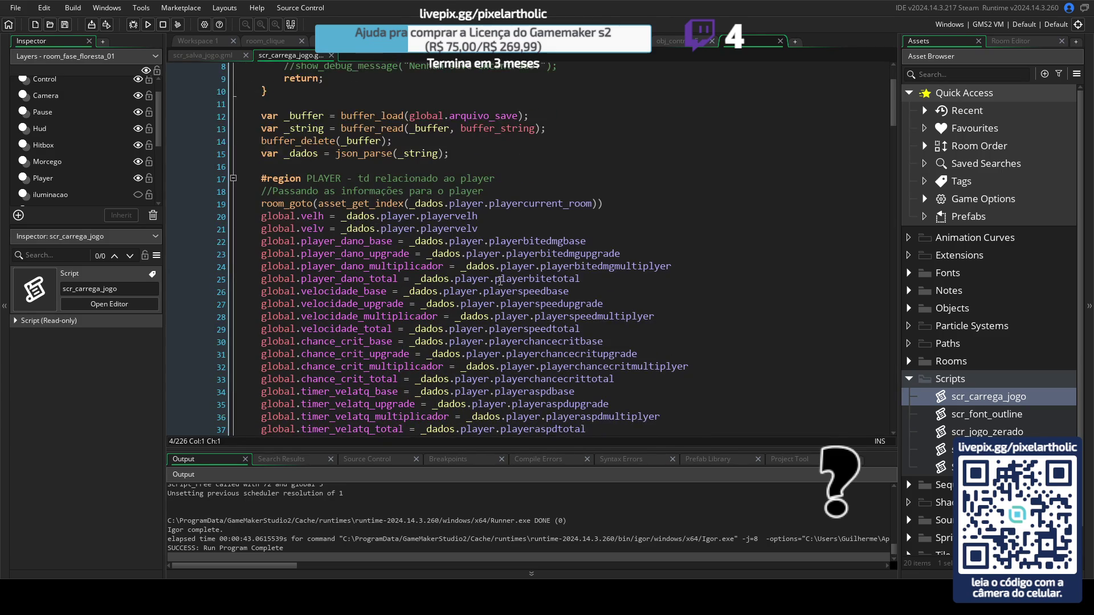
pyautogui.click(373, 216)
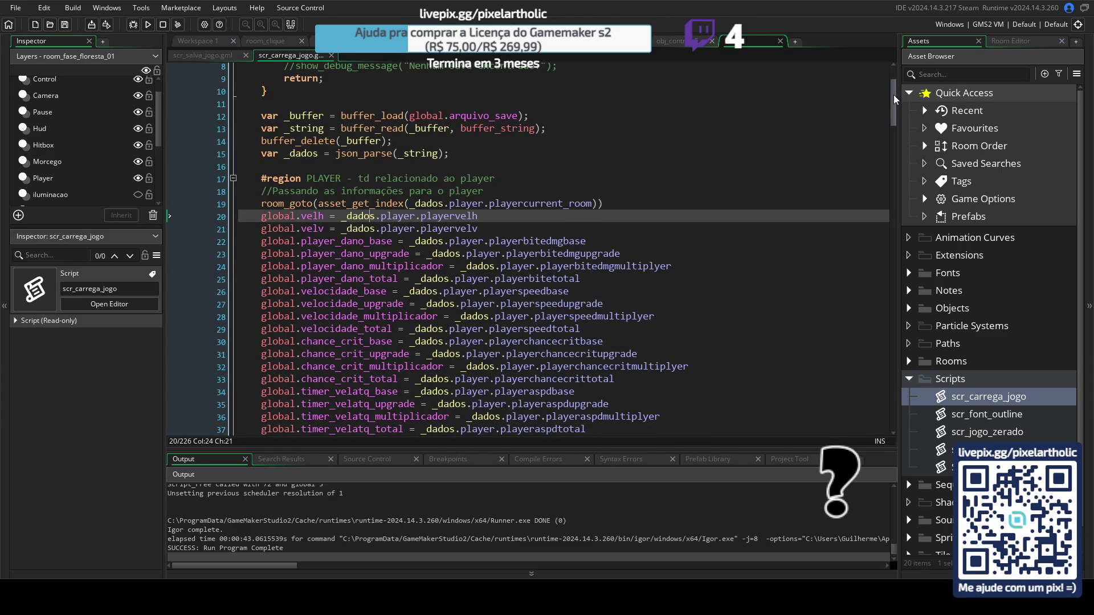
pyautogui.moveTo(894, 100)
pyautogui.mouseDown()
pyautogui.moveTo(873, 301)
pyautogui.moveTo(865, 286)
pyautogui.mouseUp()
pyautogui.scroll(-5, 852, 399)
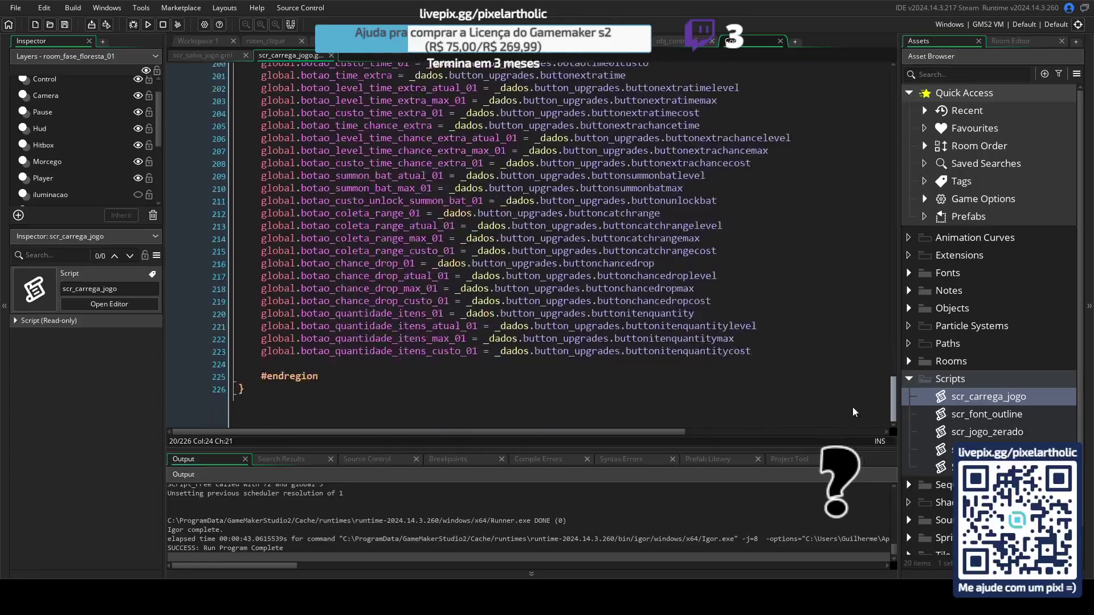
pyautogui.scroll(20, 853, 391)
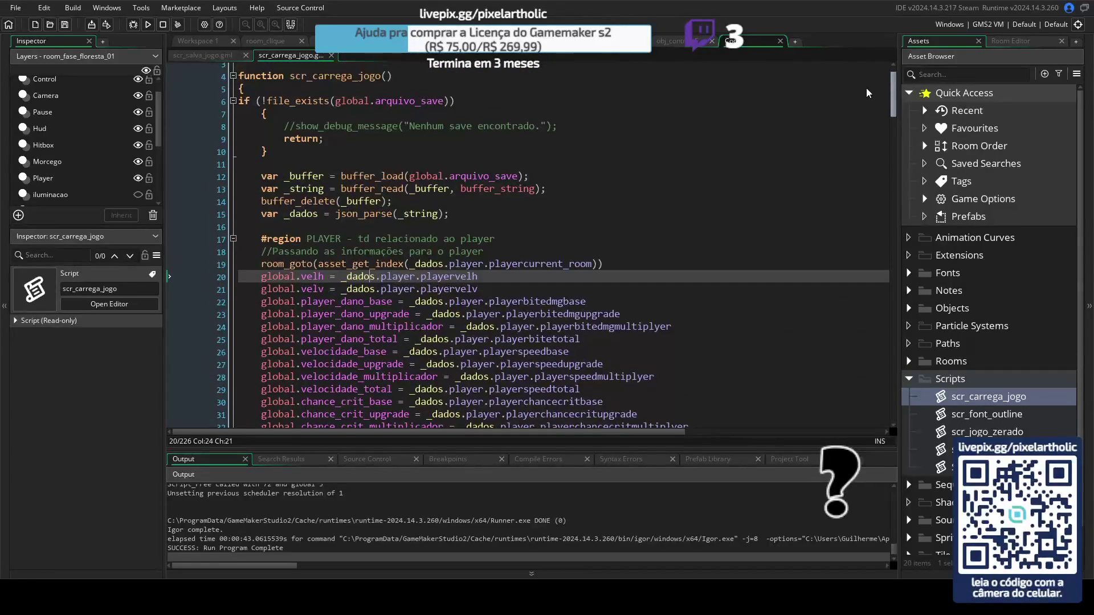
pyautogui.click(376, 265)
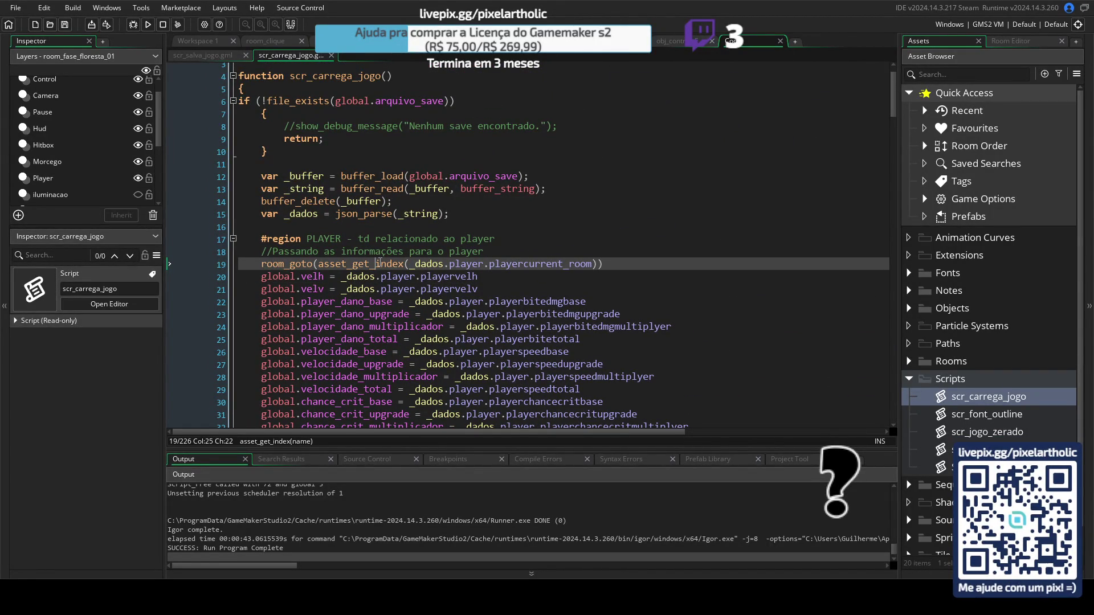
pyautogui.click(365, 265)
pyautogui.click(394, 264)
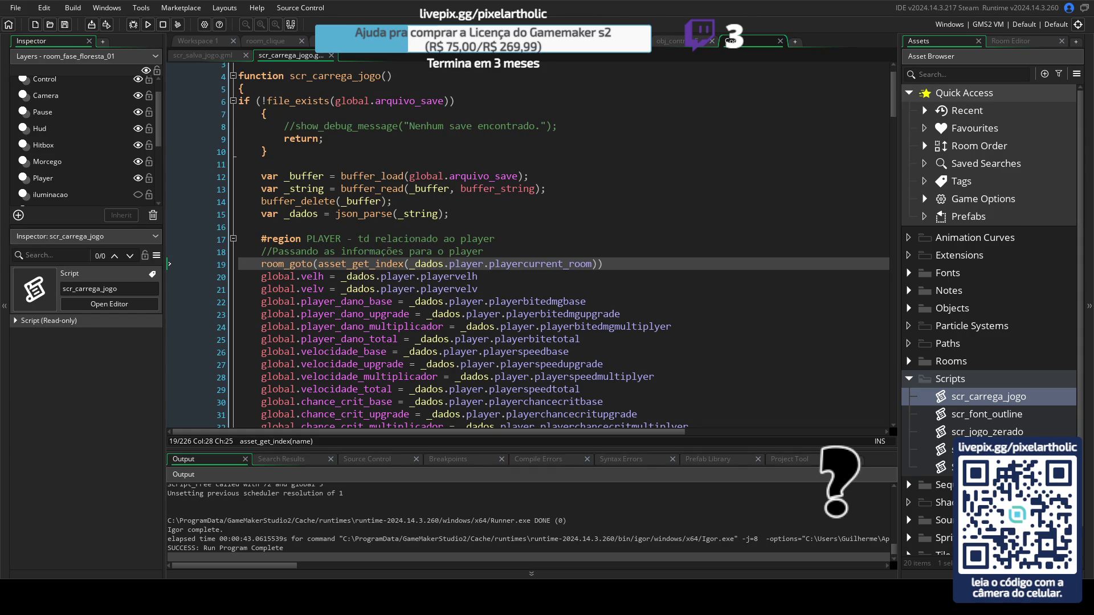
# Step: Duplicate the room_goto line 19 and comment out the original with //
pyautogui.moveTo(404, 264); pyautogui.dragTo(321, 266)
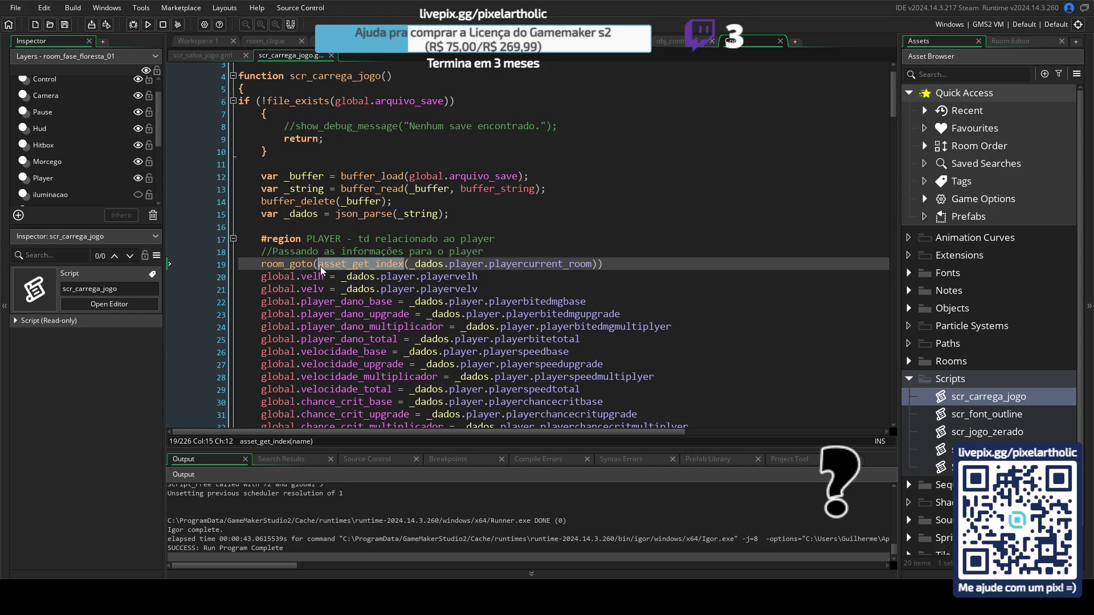
pyautogui.click(262, 264)
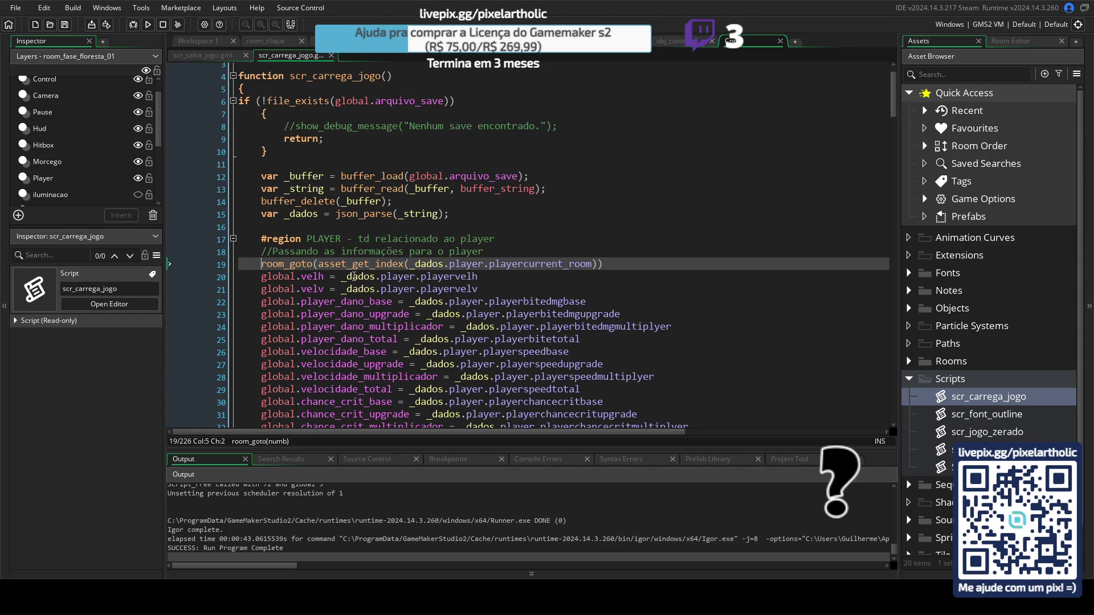
pyautogui.press('End')
pyautogui.hotkey('ctrl', 'd')
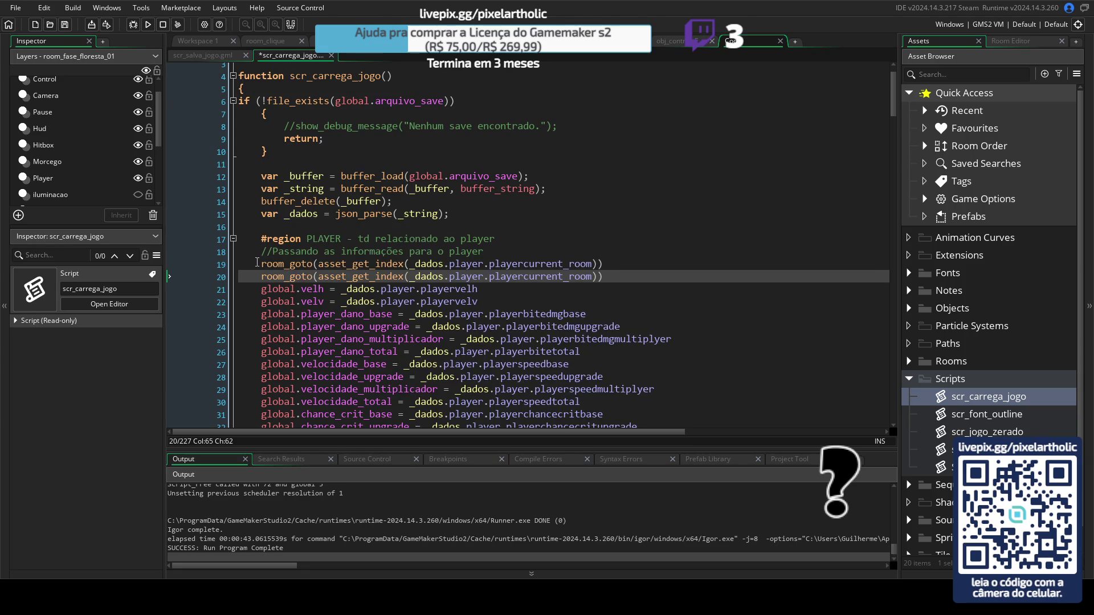
pyautogui.click(262, 264)
pyautogui.write('//')
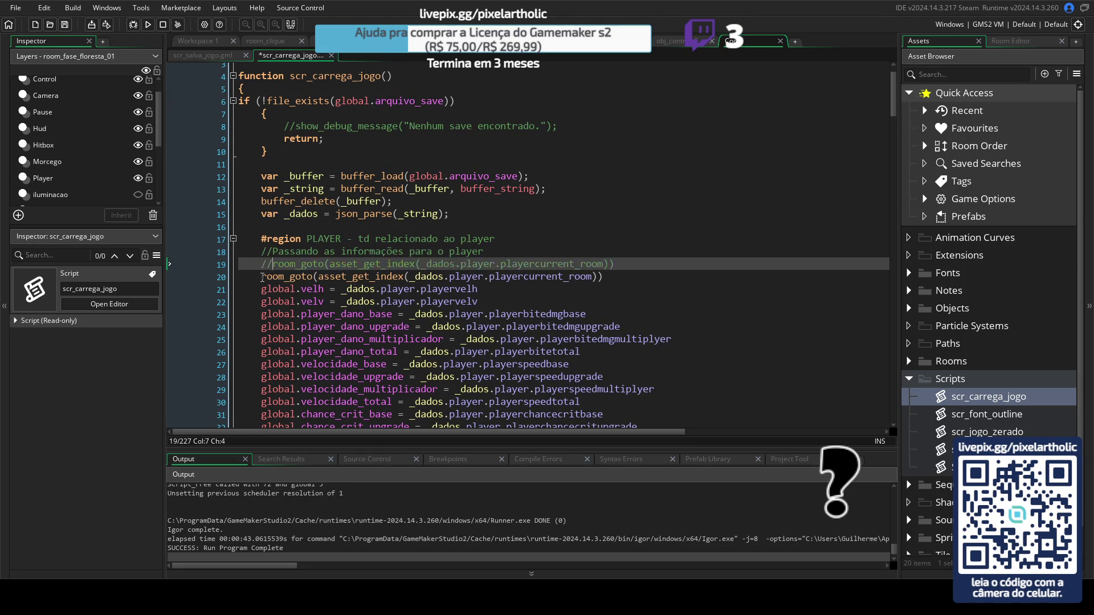
# Step: Change the copy to room_goto(_dados.player.playercurrent_room) and test-run the game
pyautogui.moveTo(318, 276); pyautogui.dragTo(395, 276)
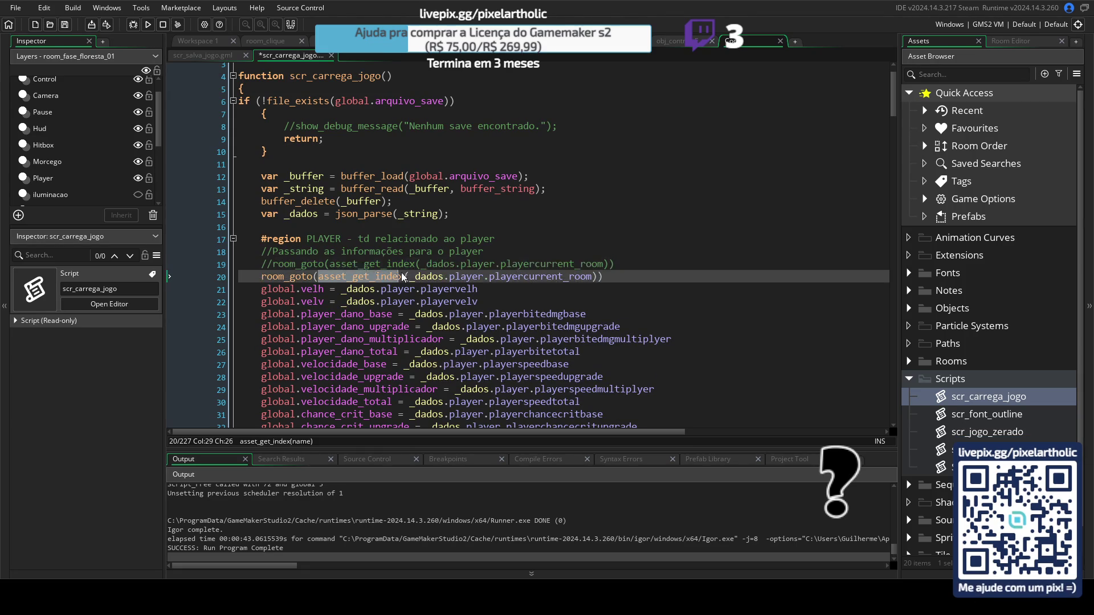
pyautogui.press('BackSpace')
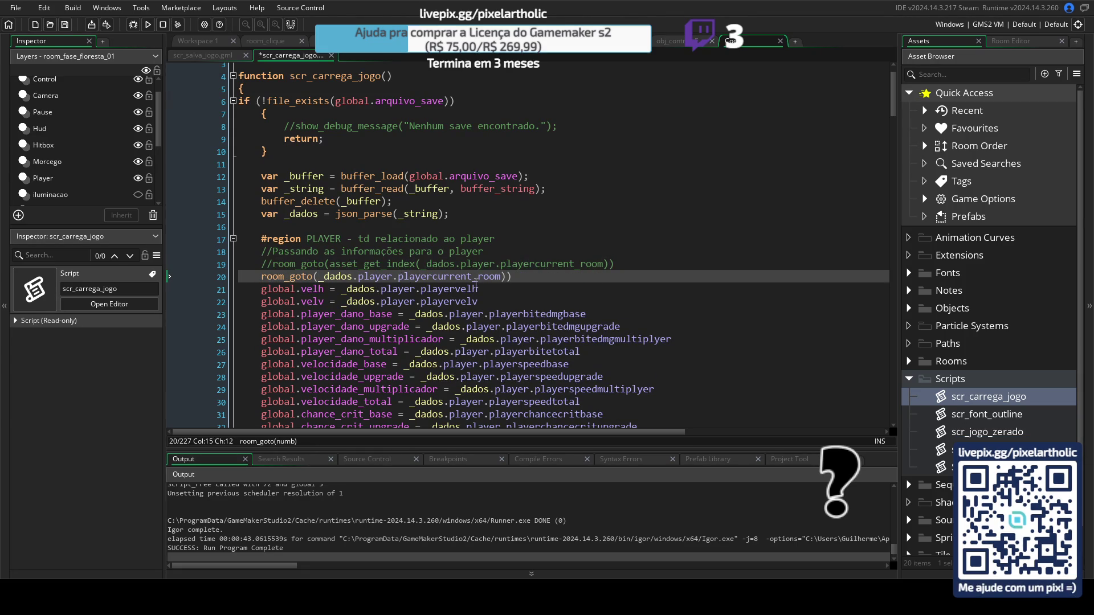
pyautogui.click(524, 276)
pyautogui.press('BackSpace')
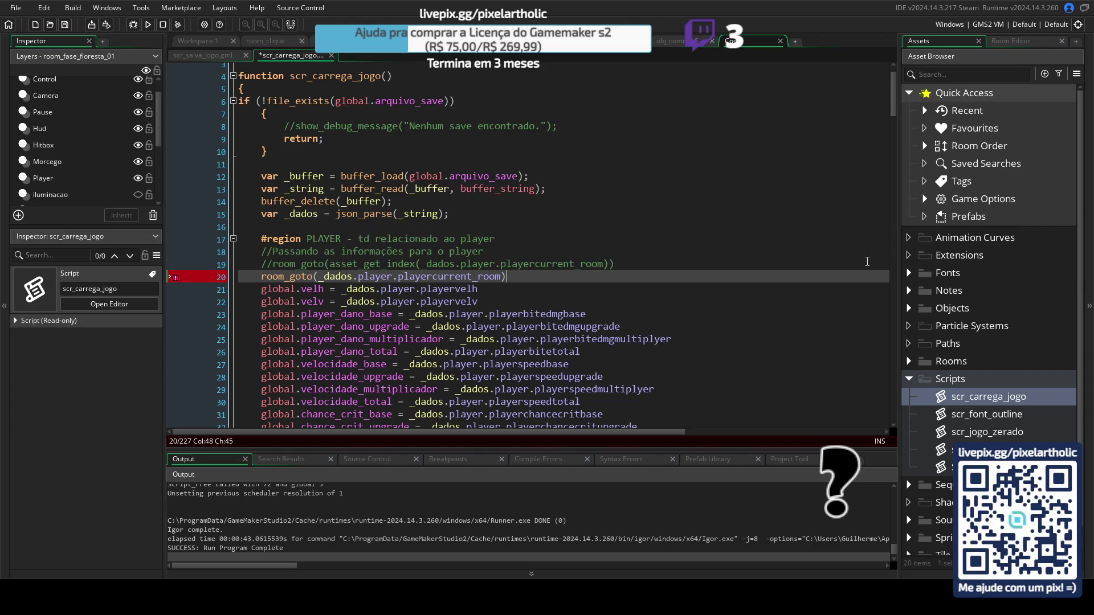
pyautogui.press('F5')
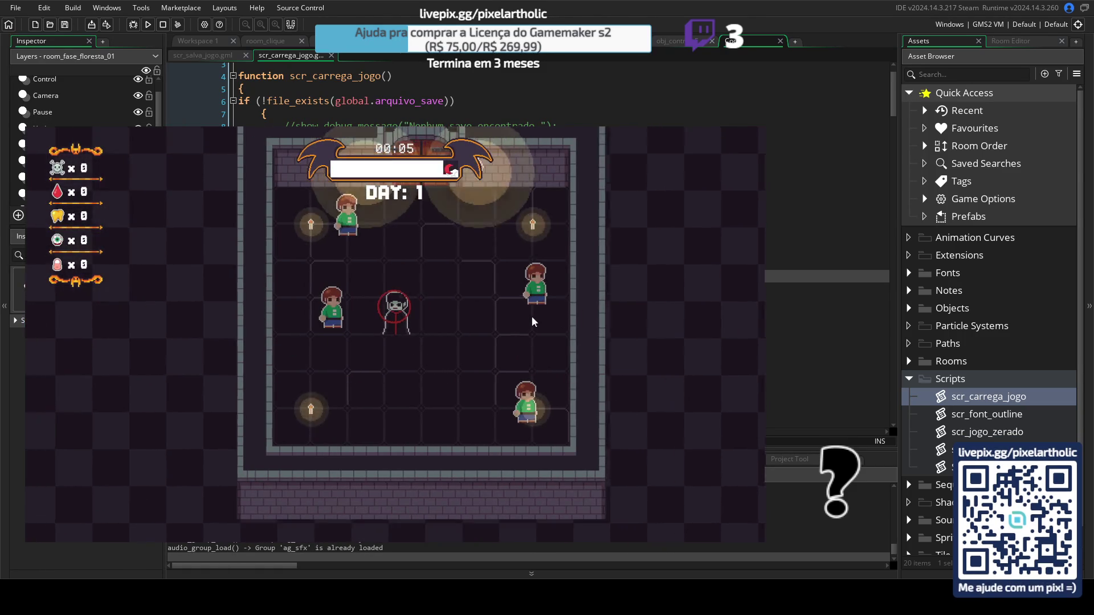
# Step: In the forest room, walk left, kill the adjacent enemy and move up
pyautogui.press('a')
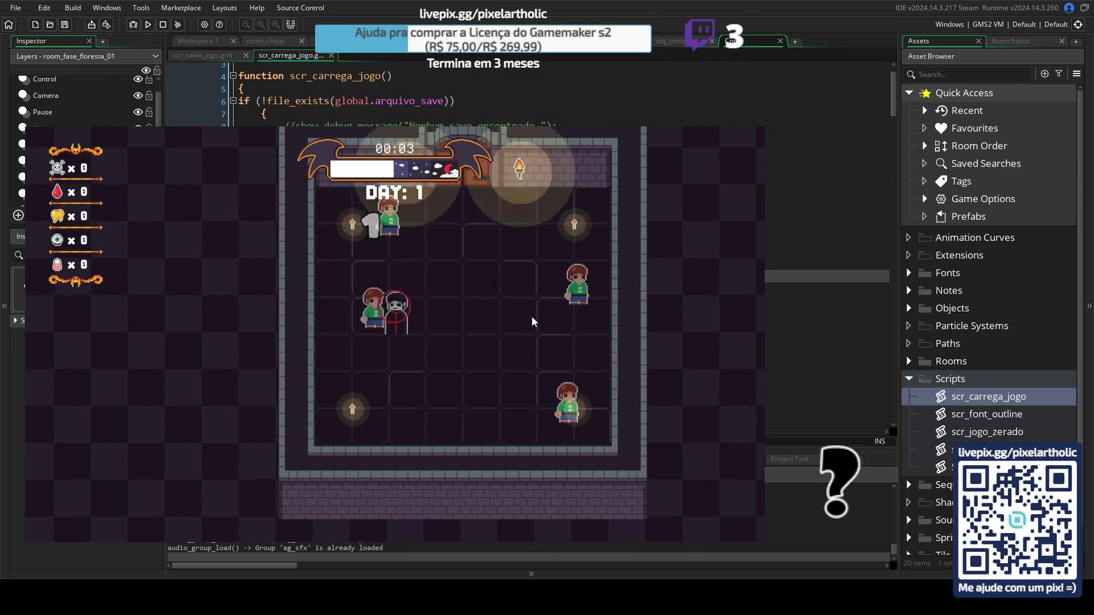
pyautogui.click(532, 317)
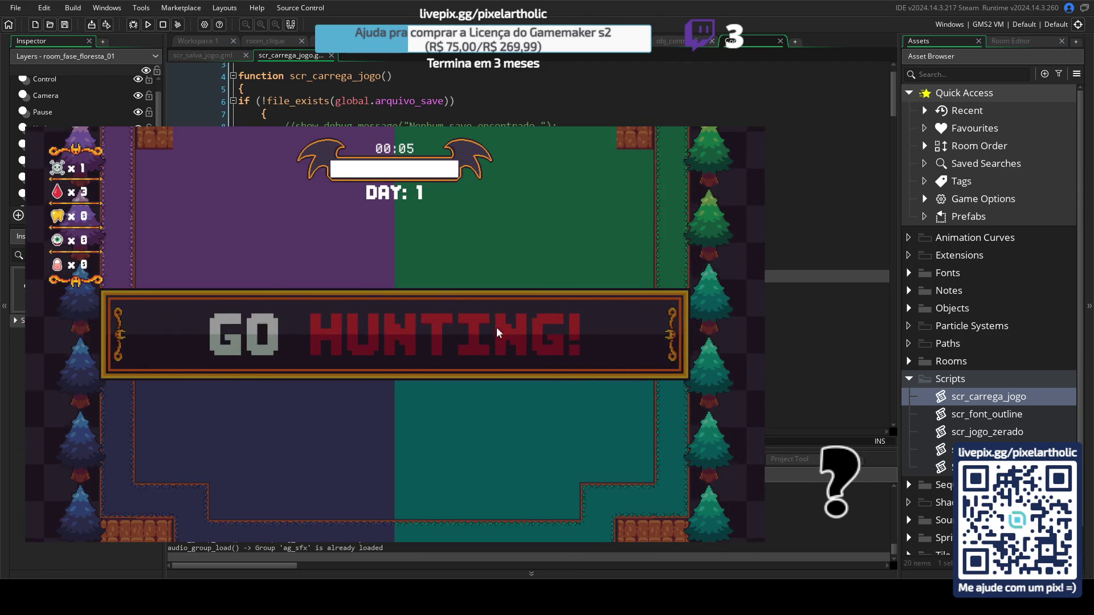
pyautogui.press('w')
pyautogui.press('w')
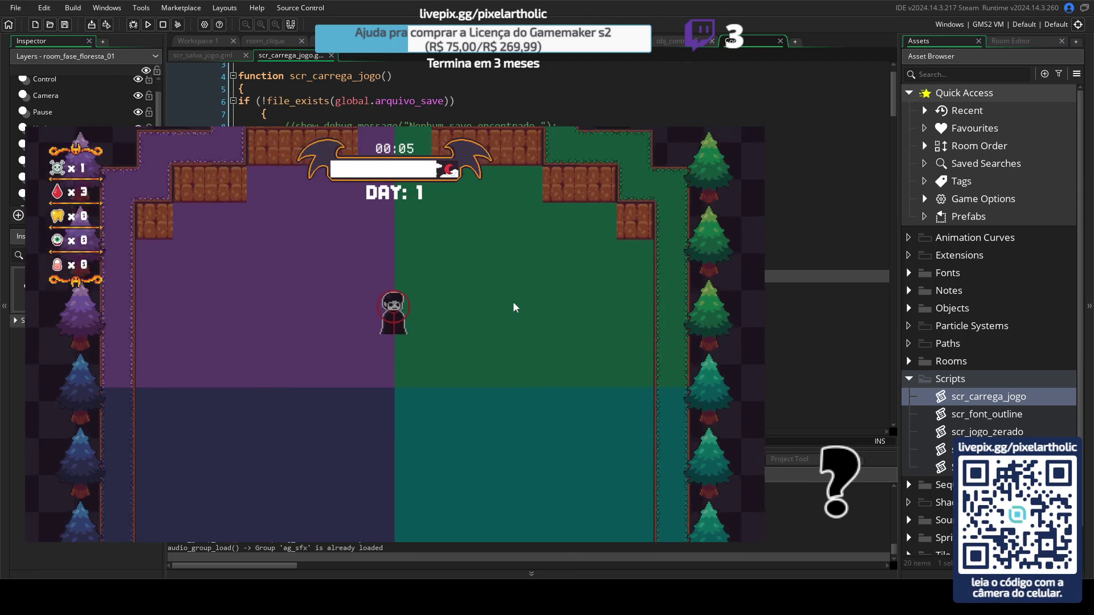
# Step: Save the game from Options, return to the title menu, and choose Continue
pyautogui.press('Escape')
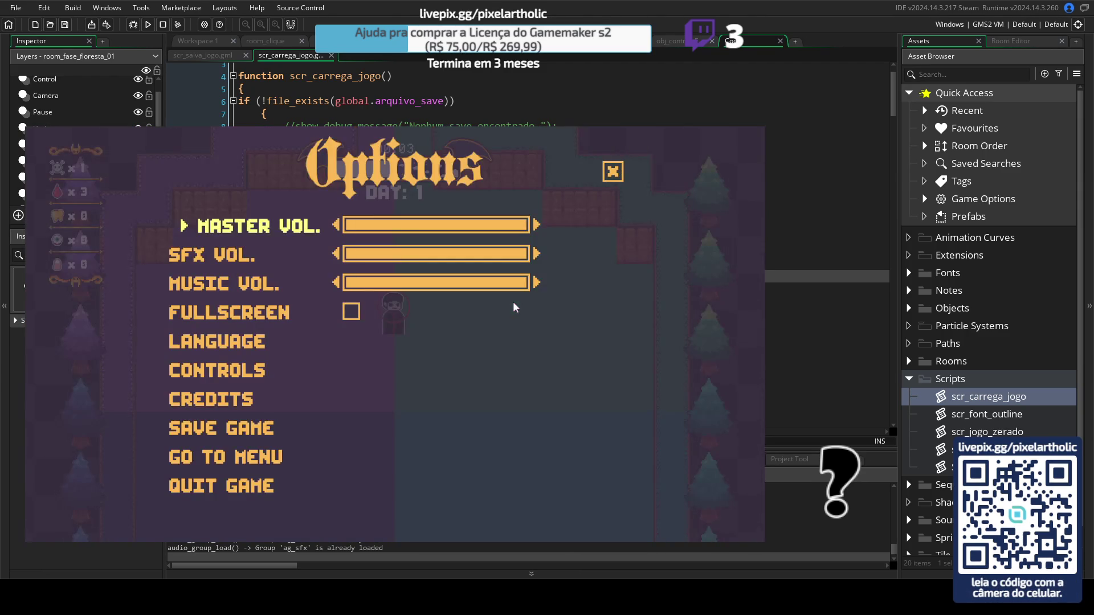
pyautogui.click(240, 428)
pyautogui.click(268, 459)
pyautogui.click(438, 439)
pyautogui.click(288, 459)
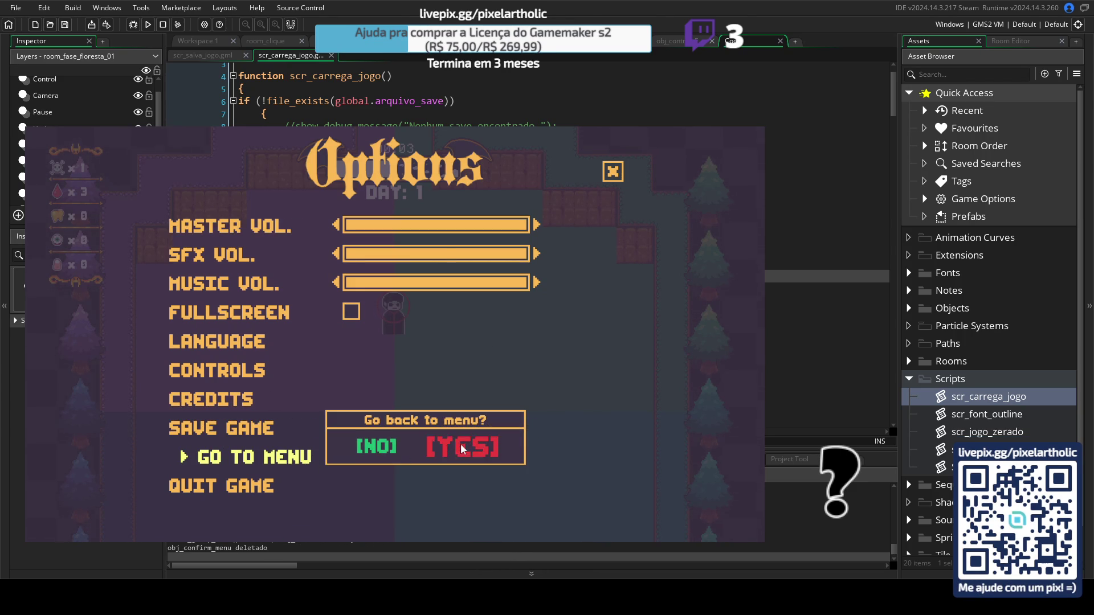
pyautogui.click(462, 449)
pyautogui.click(129, 388)
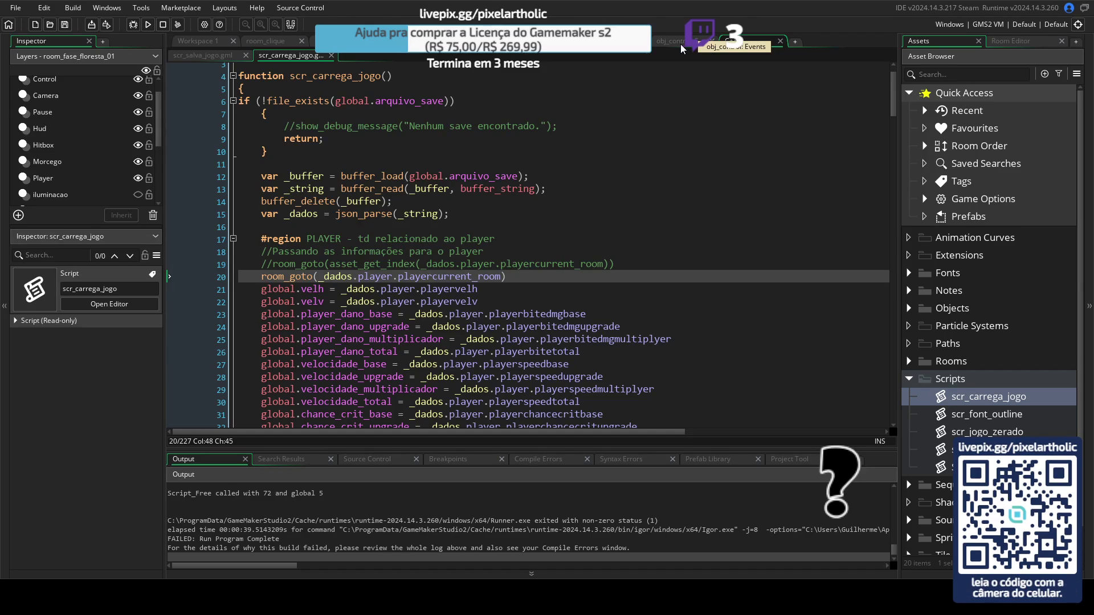
# Step: In scr_carrega_jogo, delete the raw room_goto line and uncomment the room_goto(asset_get_index(...)) line 19
pyautogui.click(213, 55)
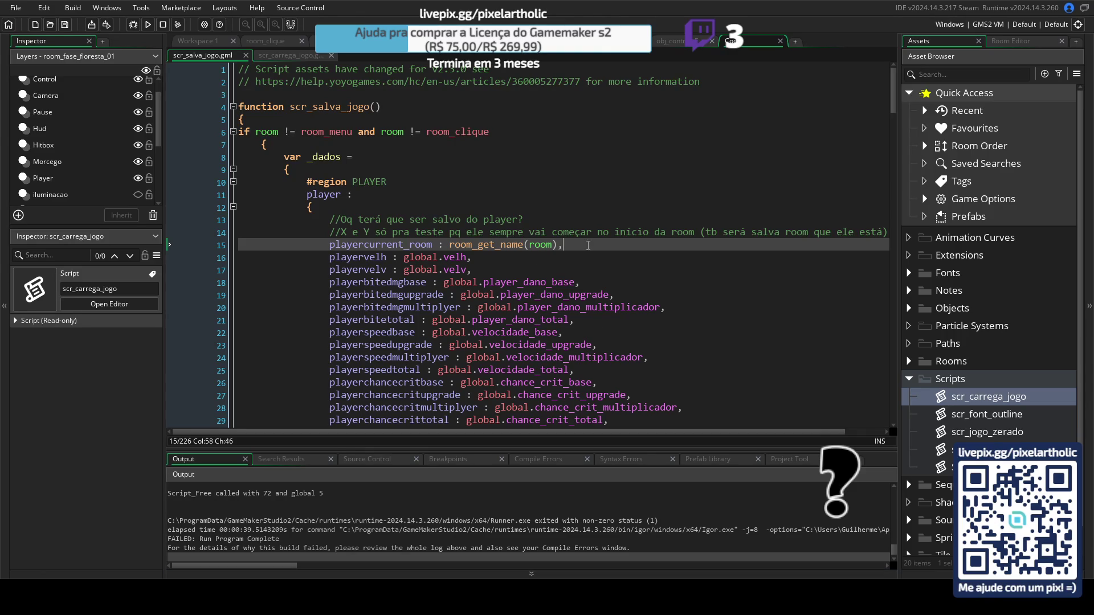
pyautogui.click(310, 54)
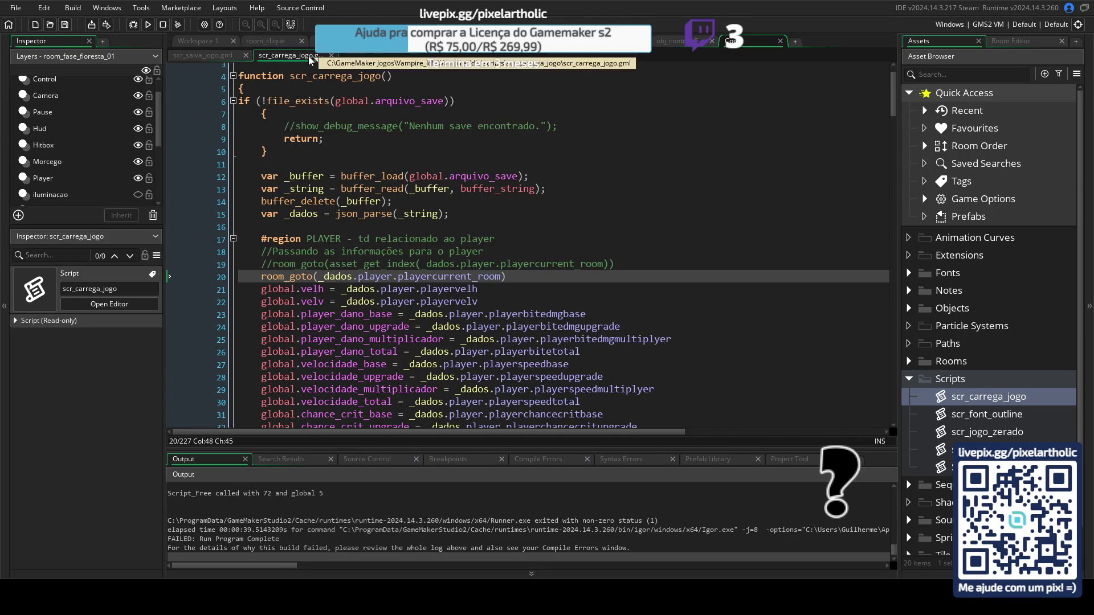
pyautogui.click(212, 281)
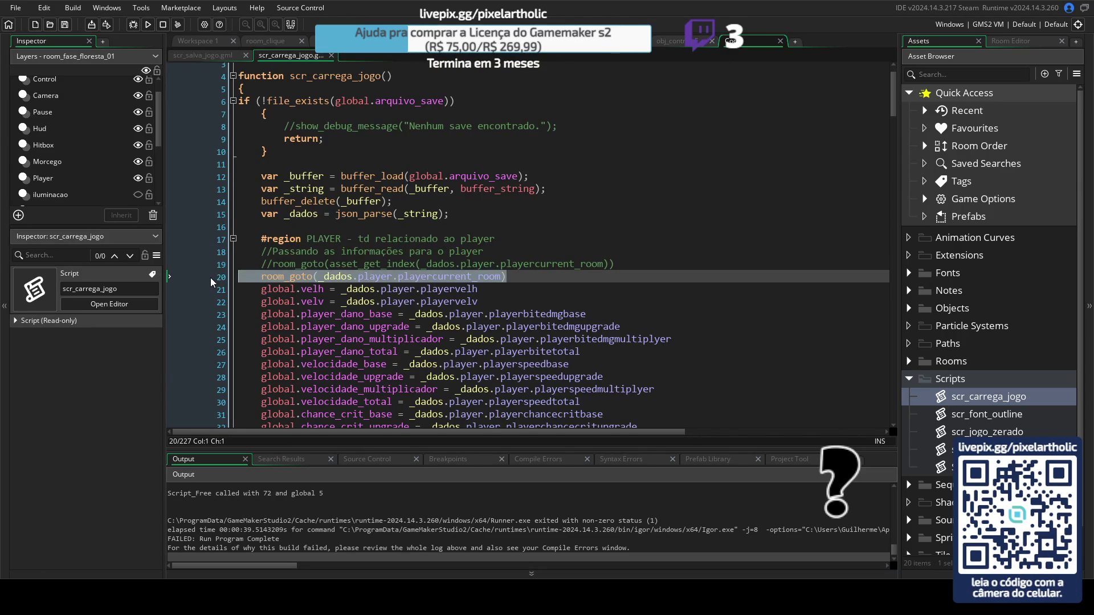
pyautogui.press('Delete')
pyautogui.click(594, 269)
pyautogui.press('Home')
pyautogui.press('Delete')
pyautogui.press('Delete')
pyautogui.press('End')
pyautogui.press('Delete')
# Step: Start a new room_goto(asset_g... line below line 19, then delete the unfinished line
pyautogui.click(362, 263)
pyautogui.click(621, 262)
pyautogui.press('Return')
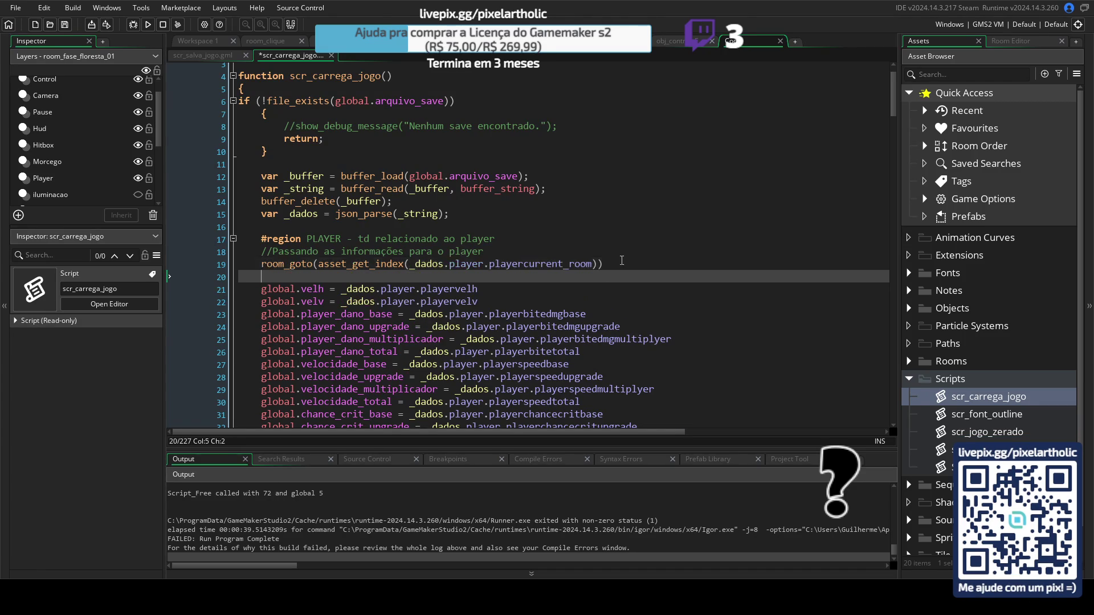
pyautogui.write('room')
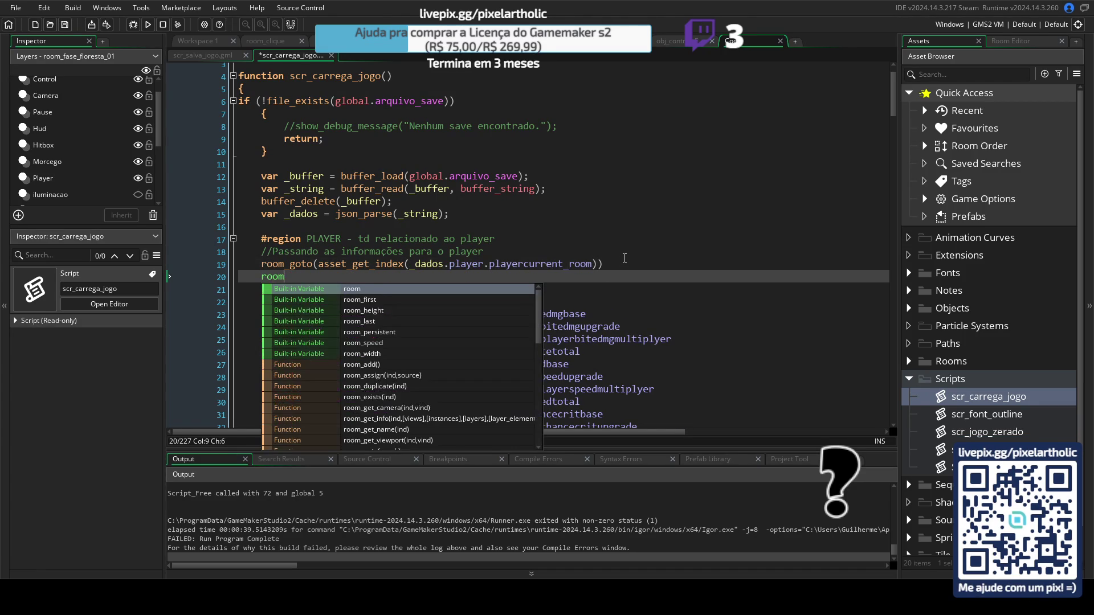
pyautogui.write('_goto')
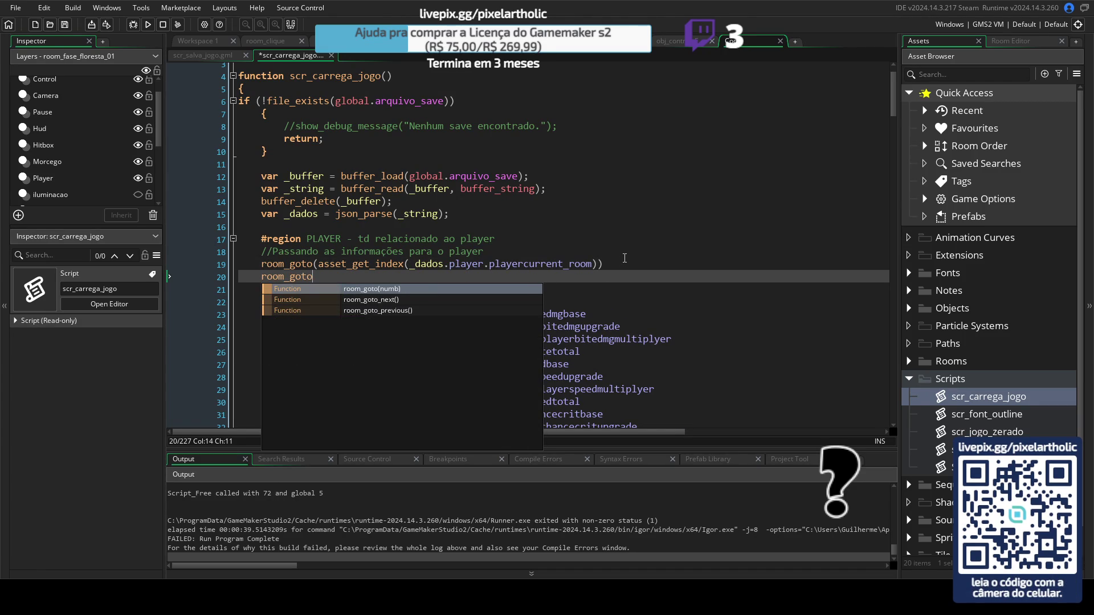
pyautogui.click(372, 292)
pyautogui.write('a')
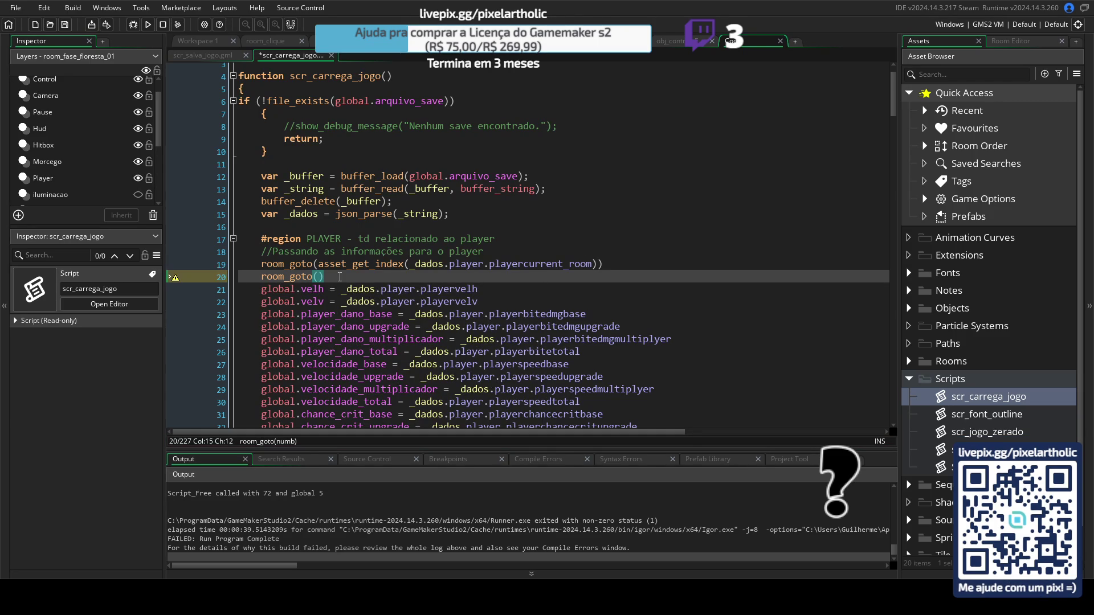
pyautogui.write('sset')
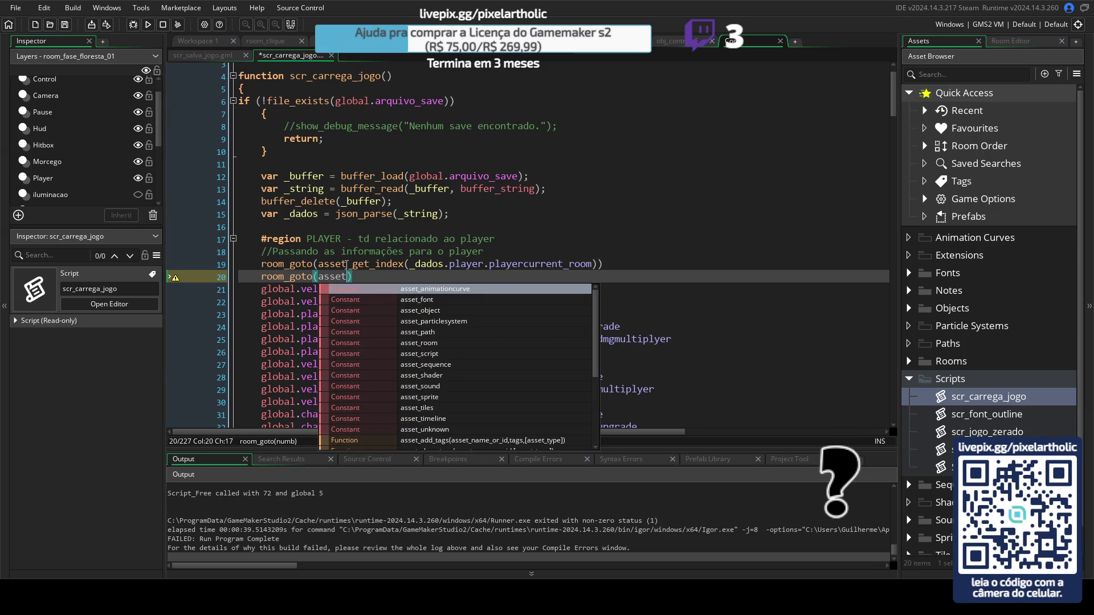
pyautogui.write('_g')
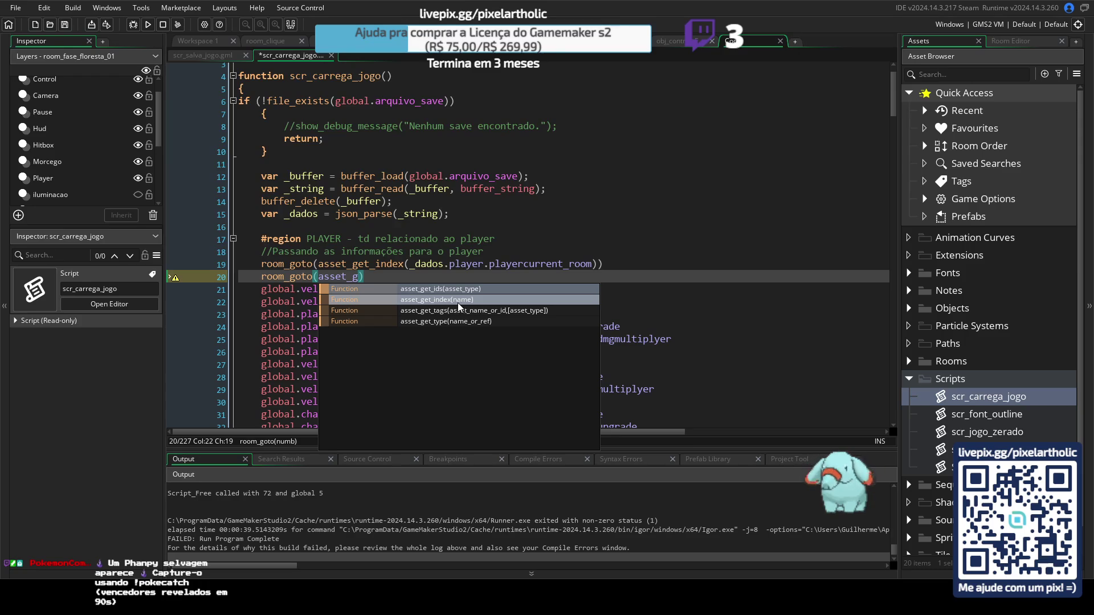
pyautogui.press('Escape')
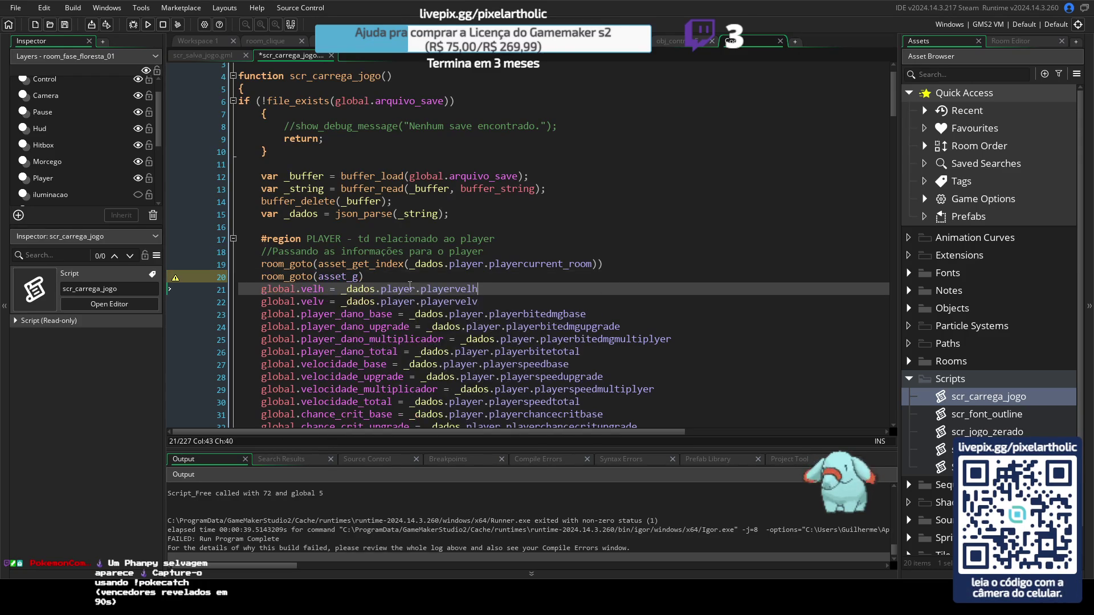
pyautogui.tripleClick(262, 276)
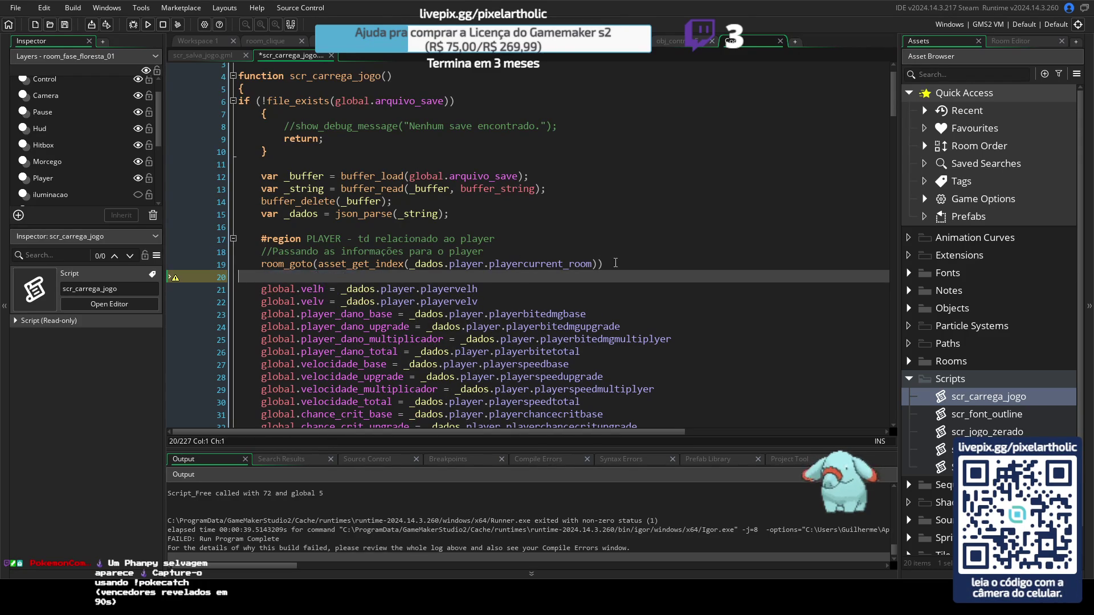
pyautogui.press('BackSpace')
pyautogui.press('BackSpace')
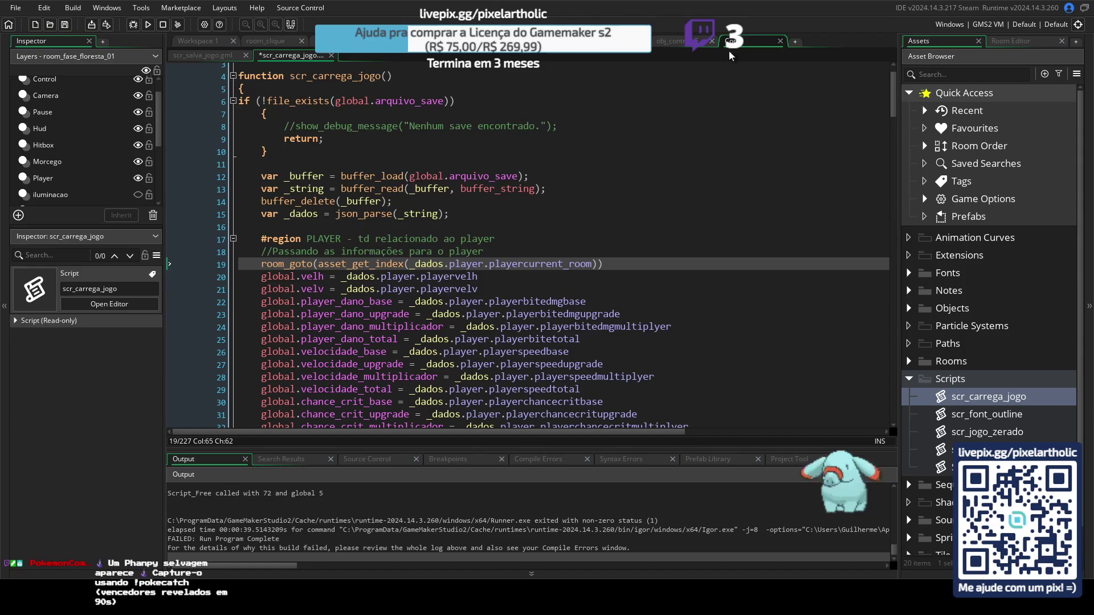
# Step: In obj_controle's Step event, replace the commented sequence line with show_debug_message(room) and run the game
pyautogui.click(675, 42)
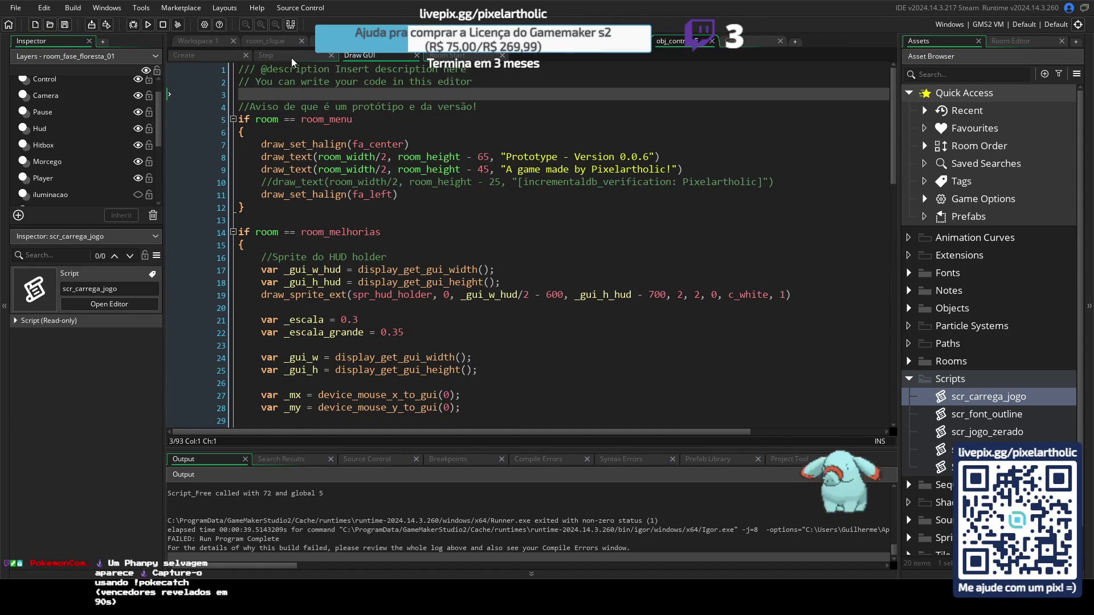
pyautogui.click(292, 57)
pyautogui.moveTo(894, 150); pyautogui.dragTo(896, 378)
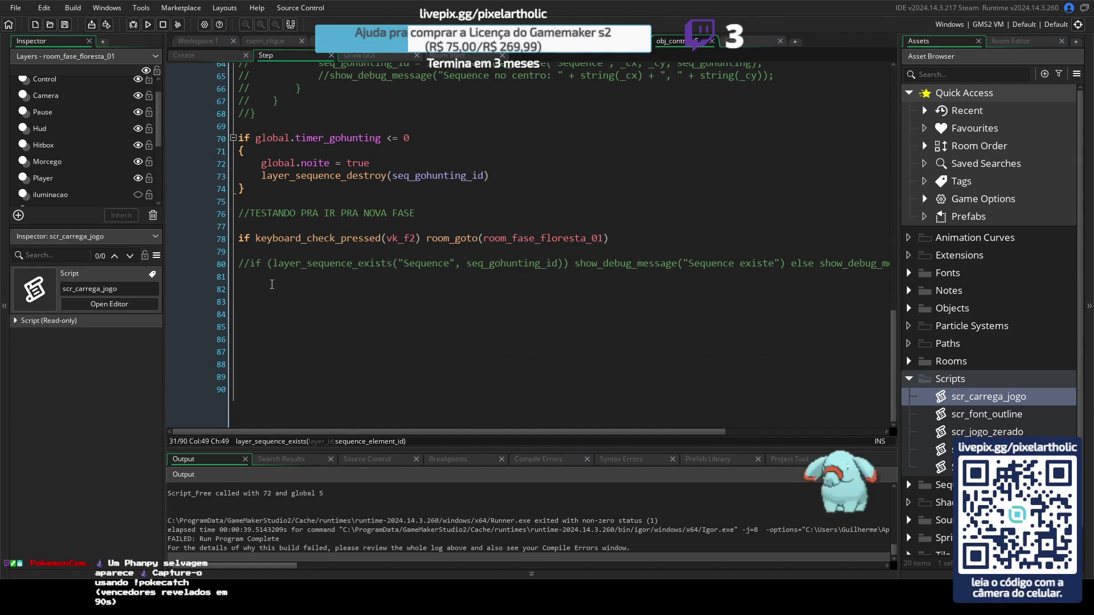
pyautogui.click(262, 265)
pyautogui.press('Down')
pyautogui.hotkey('shift', 'End')
pyautogui.press('Delete')
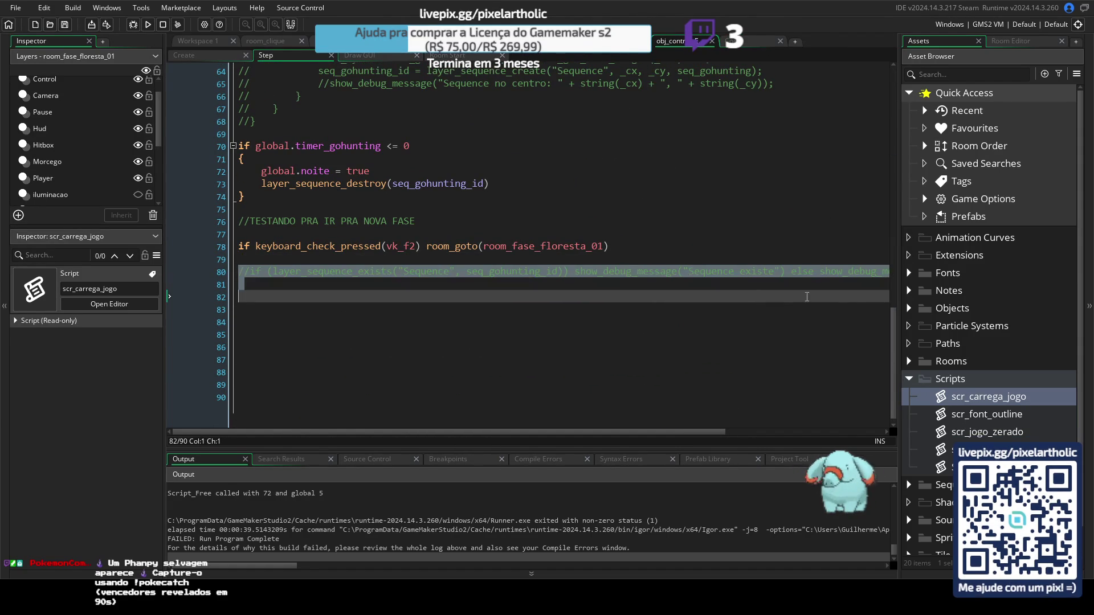
pyautogui.press('Delete')
pyautogui.press('Delete')
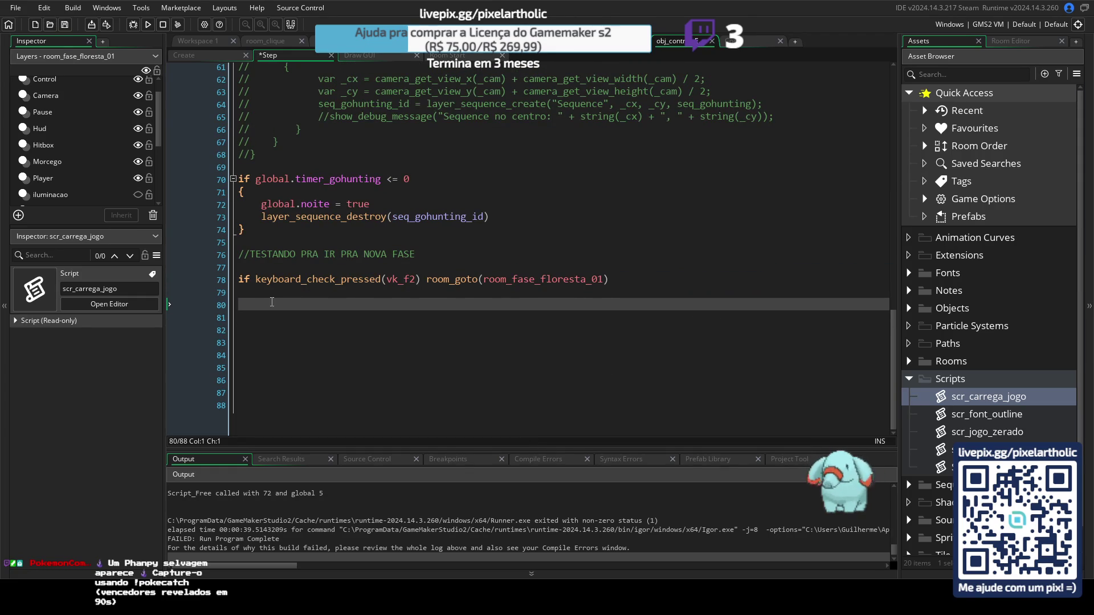
pyautogui.write('show_debu')
pyautogui.write('g_message(room')
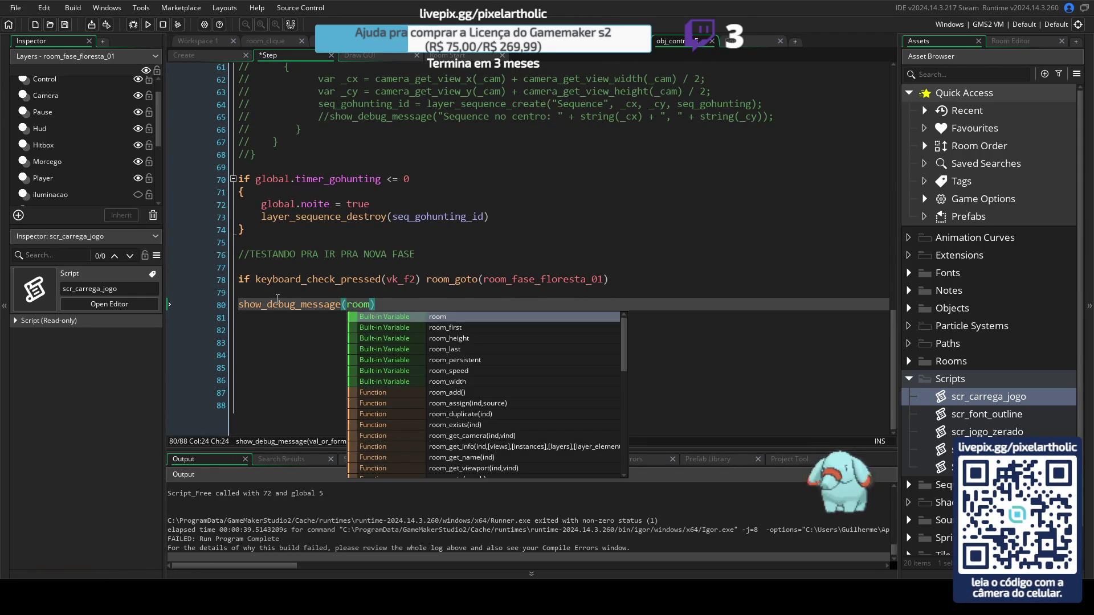
pyautogui.press('F5')
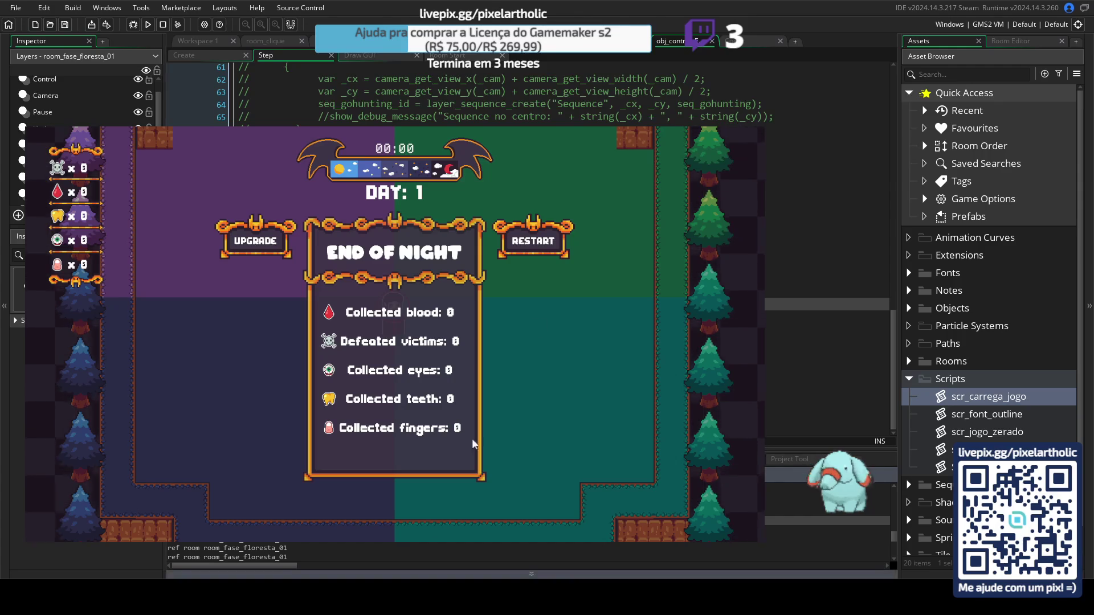
# Step: Close the game window and switch back through the script tabs to scr_salva_jogo
pyautogui.hotkey('alt', 'F4')
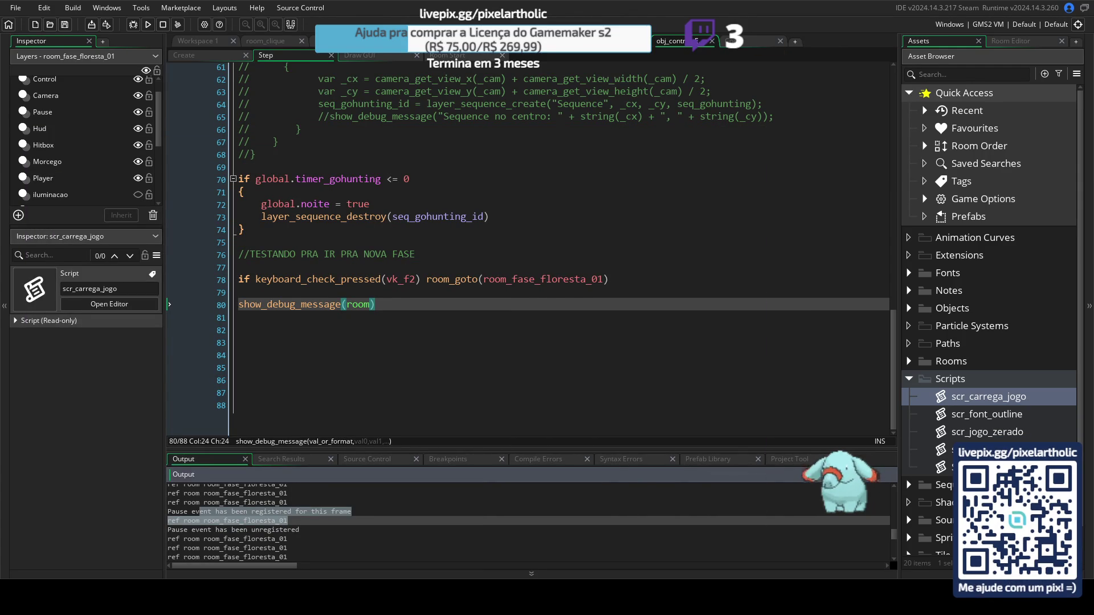
pyautogui.hotkey('ctrl', 'Tab')
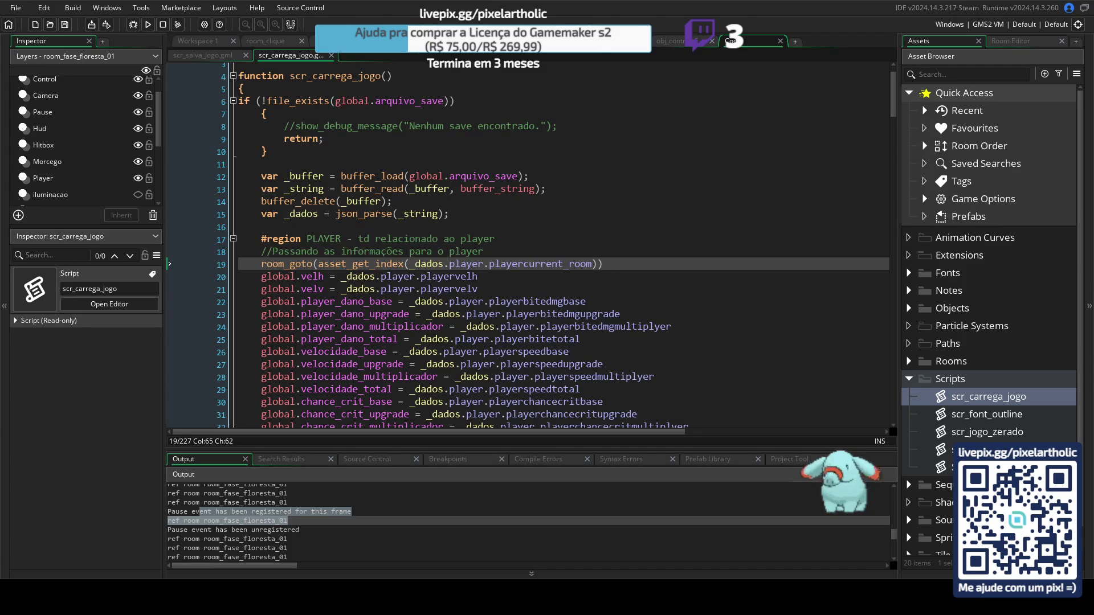
pyautogui.hotkey('ctrl', 'Tab')
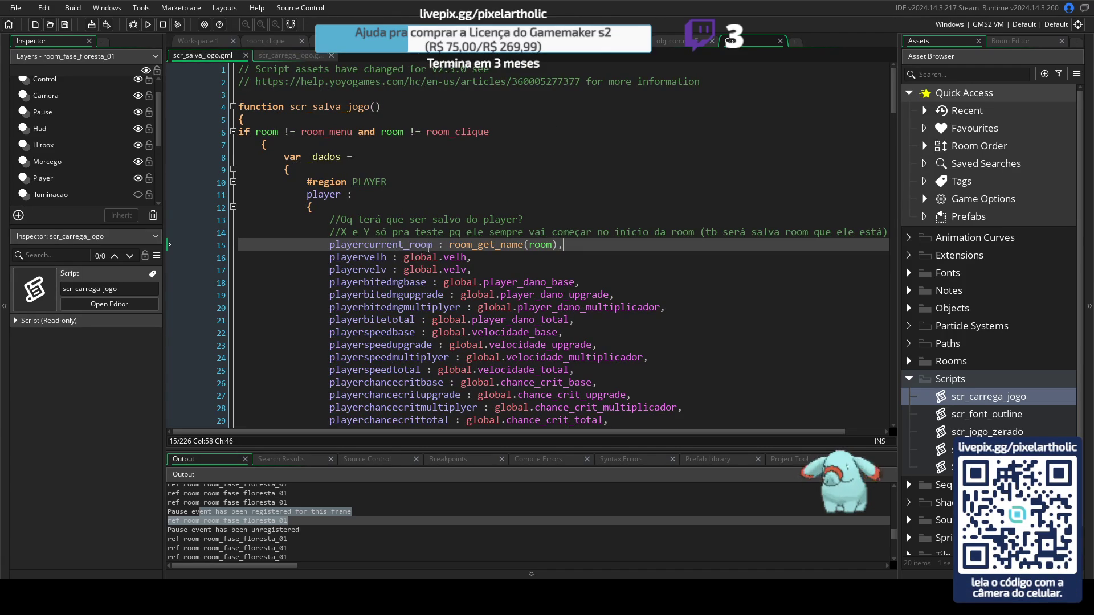
# Step: Compare with the save script, then duplicate room_goto line 19 in scr_carrega_jogo and comment out the original
pyautogui.click(277, 56)
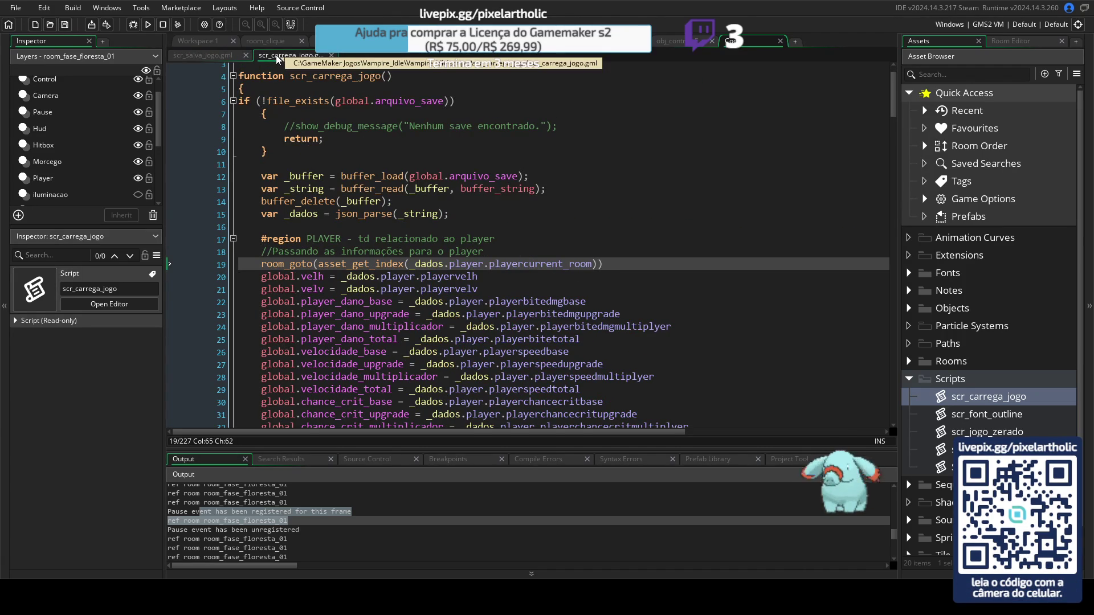
pyautogui.click(198, 53)
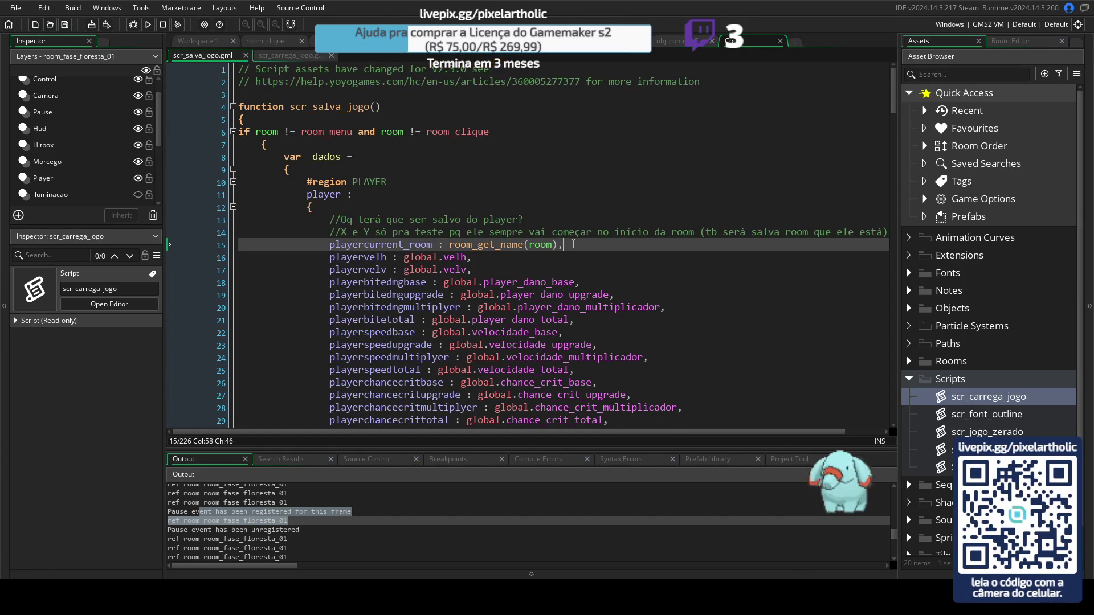
pyautogui.click(288, 56)
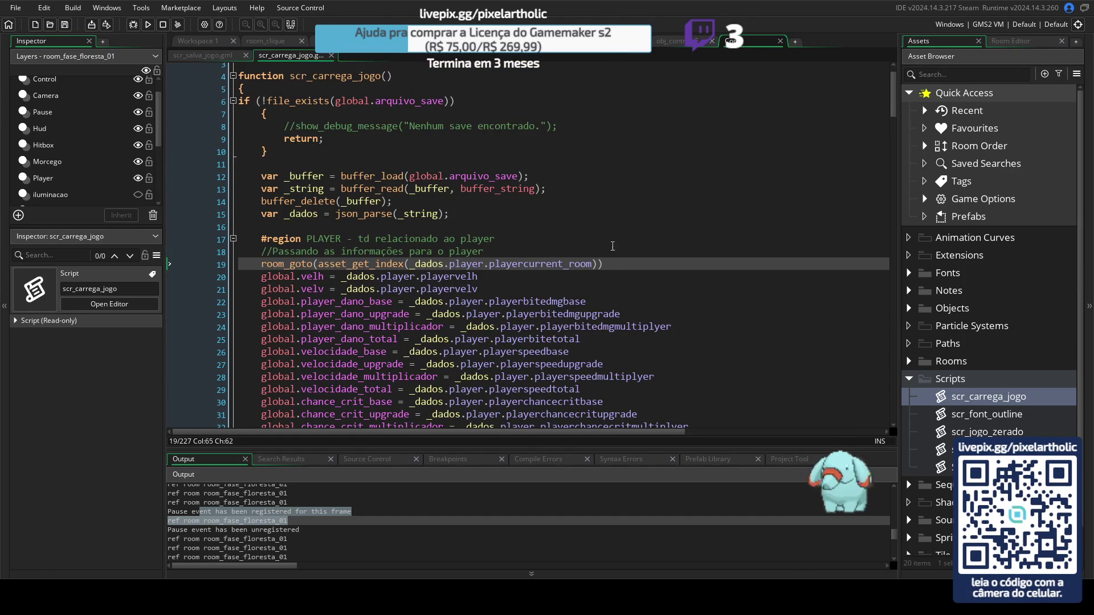
pyautogui.hotkey('ctrl', 'd')
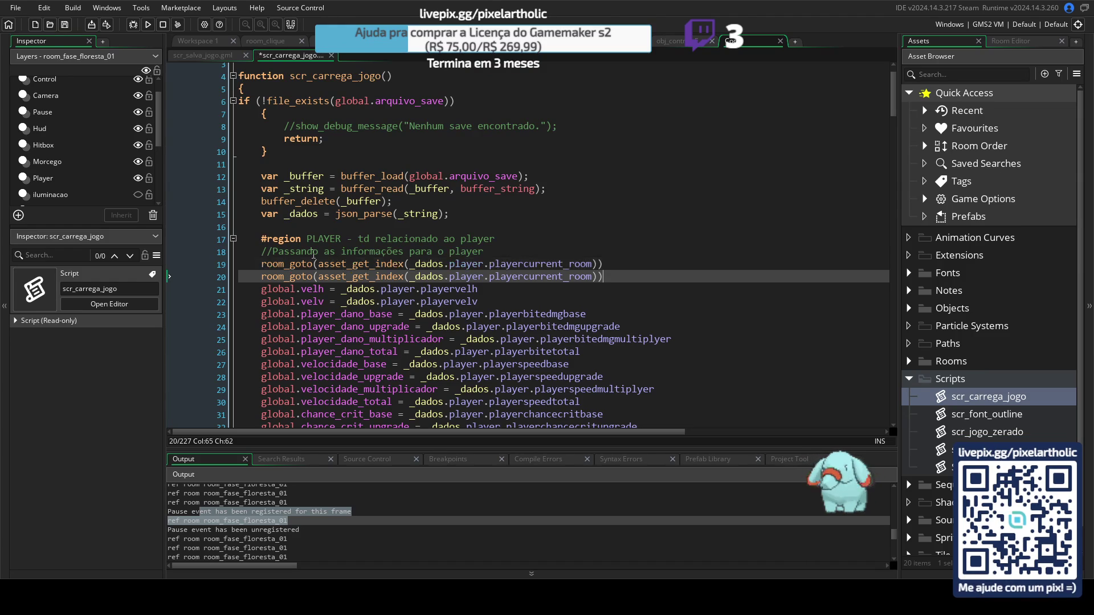
pyautogui.click(262, 265)
pyautogui.write('//')
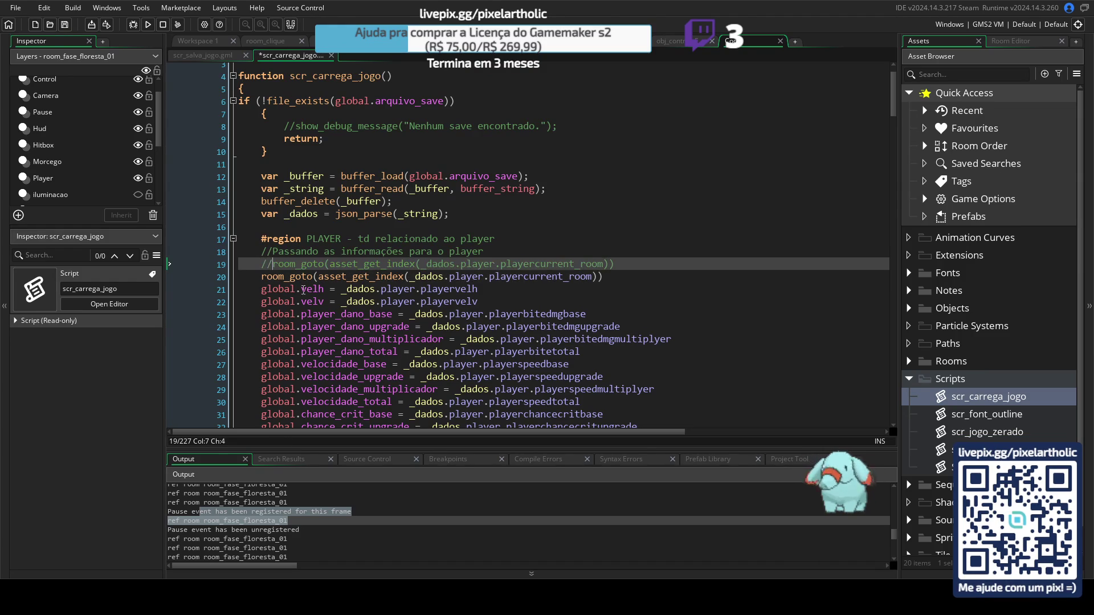
# Step: Change the duplicated line 20 to call room_goto(asset_get_ids(...))
pyautogui.click(405, 277)
pyautogui.moveTo(404, 278); pyautogui.dragTo(378, 280)
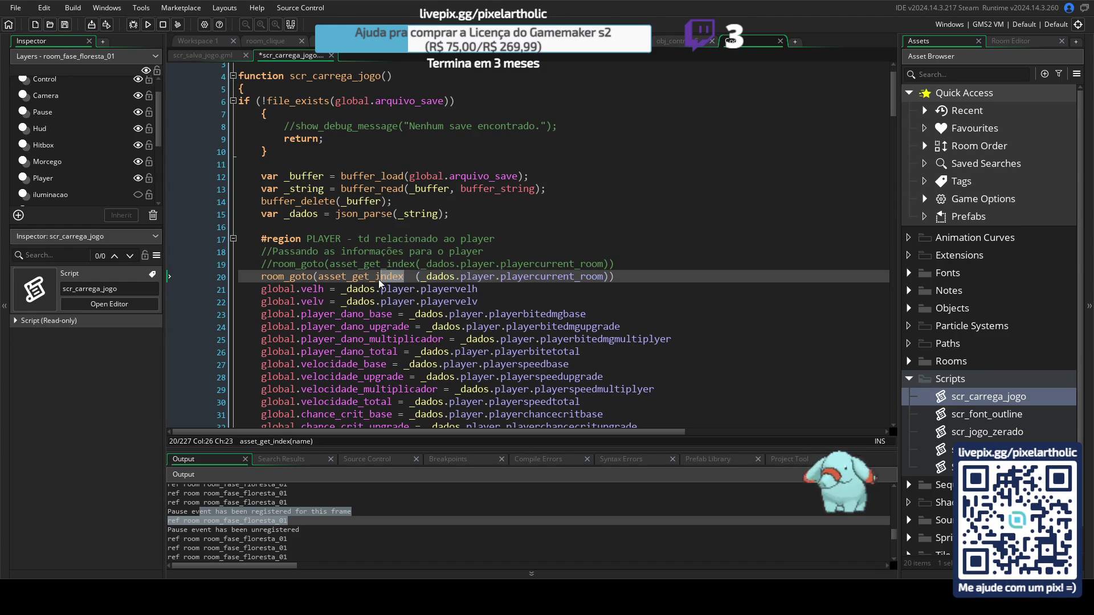
pyautogui.press('BackSpace')
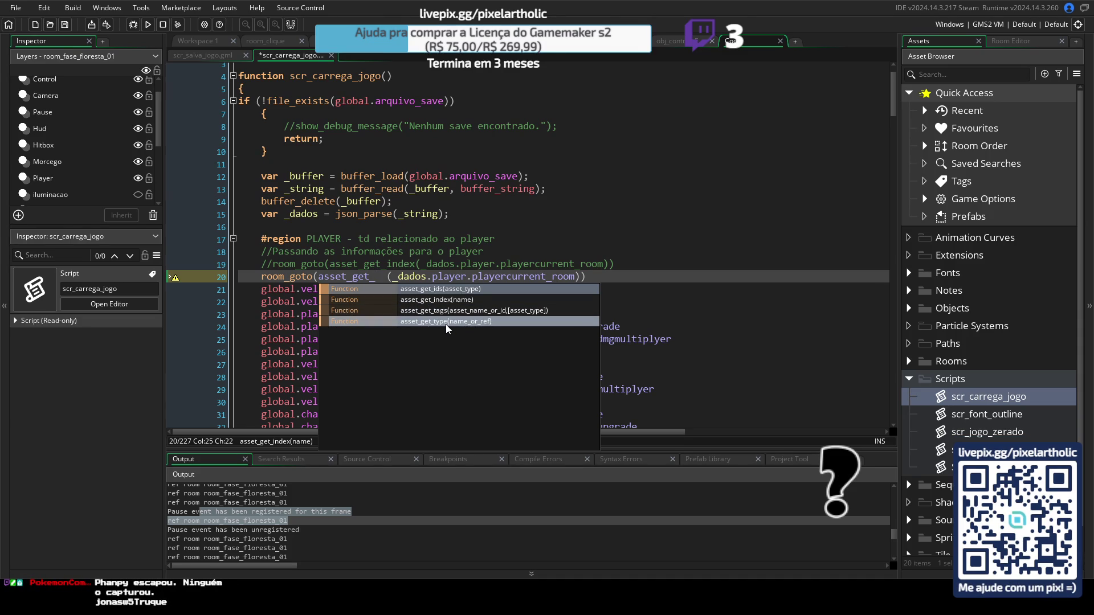
pyautogui.click(446, 288)
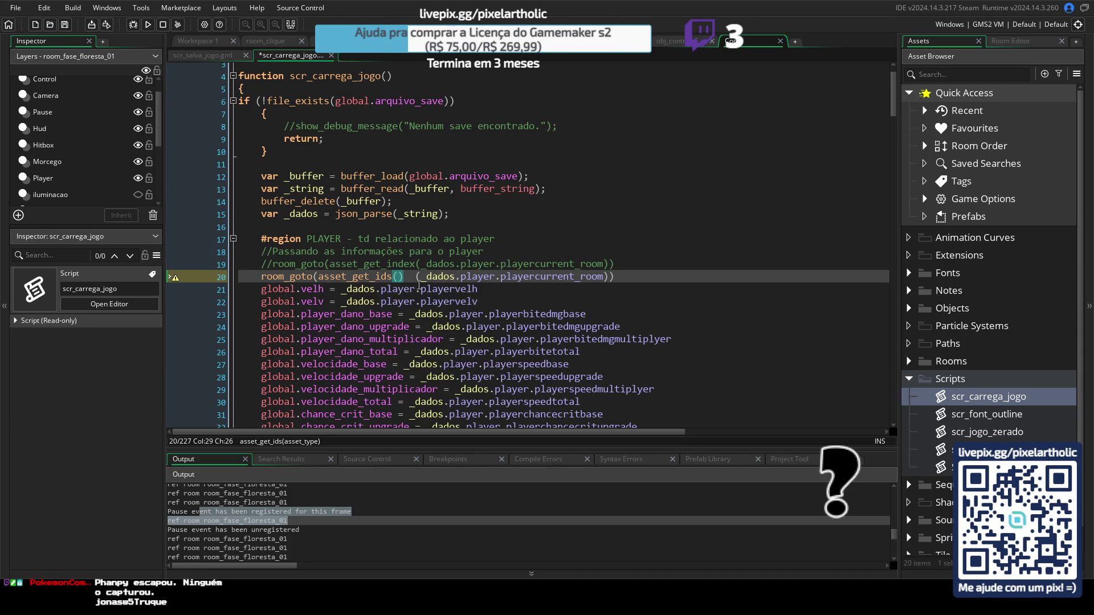
pyautogui.press('BackSpace')
pyautogui.click(402, 279)
pyautogui.press('BackSpace')
pyautogui.click(601, 277)
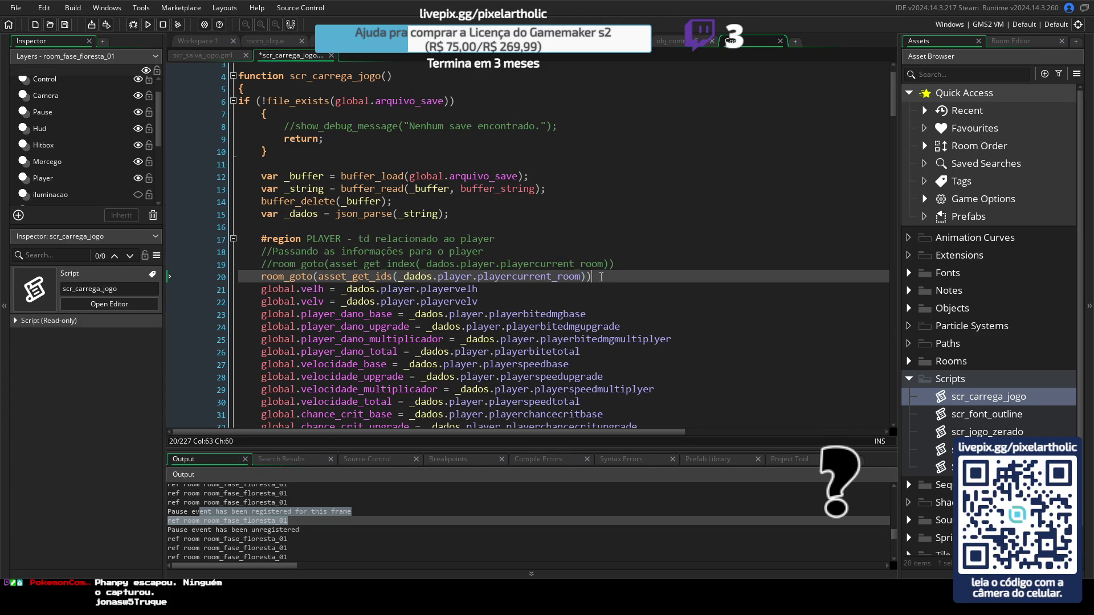
# Step: Run the game, save from Options, return to the title menu, and choose Continue
pyautogui.press('F5')
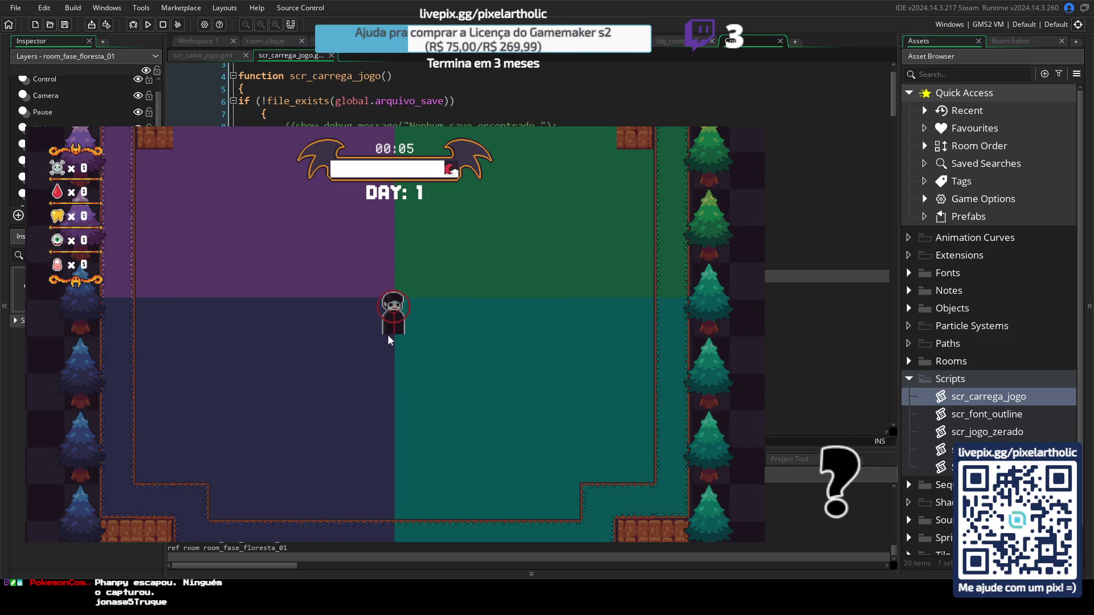
pyautogui.press('Escape')
pyautogui.click(248, 429)
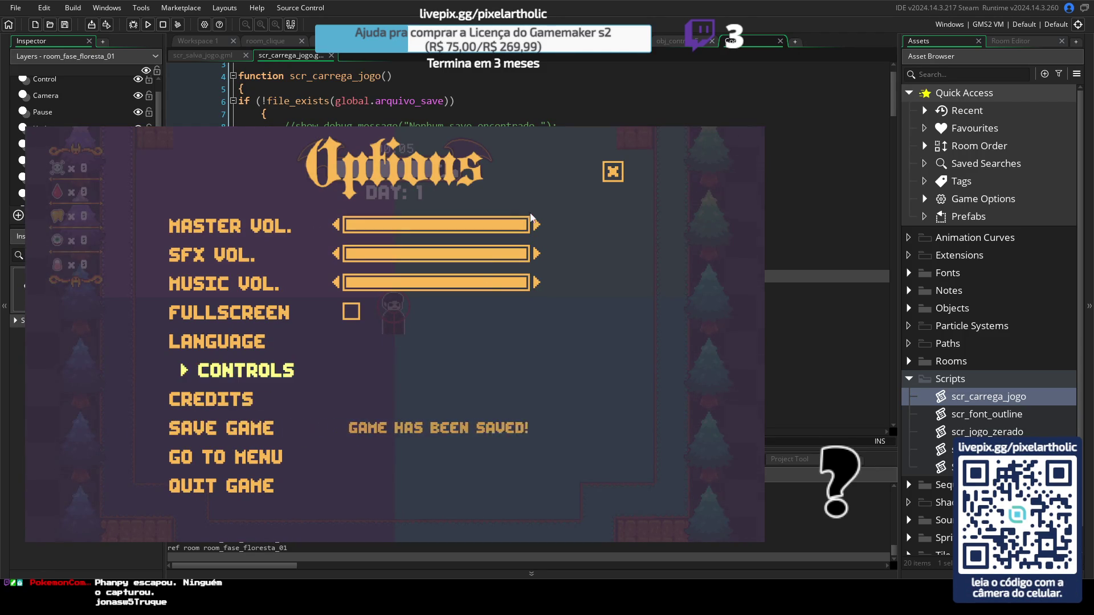
pyautogui.click(245, 457)
pyautogui.click(233, 462)
pyautogui.click(463, 444)
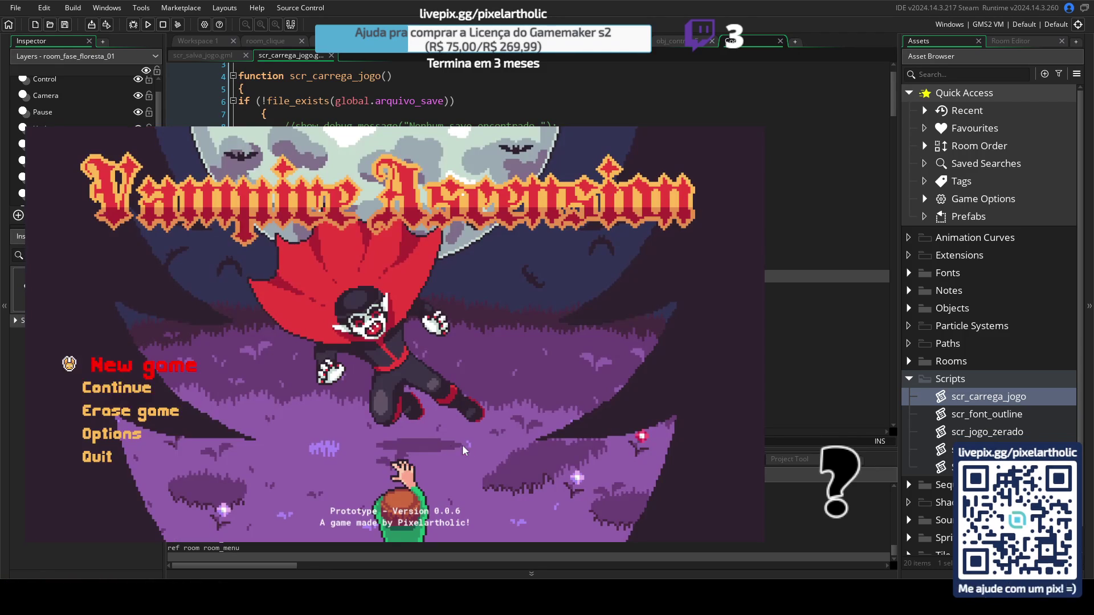
pyautogui.click(124, 393)
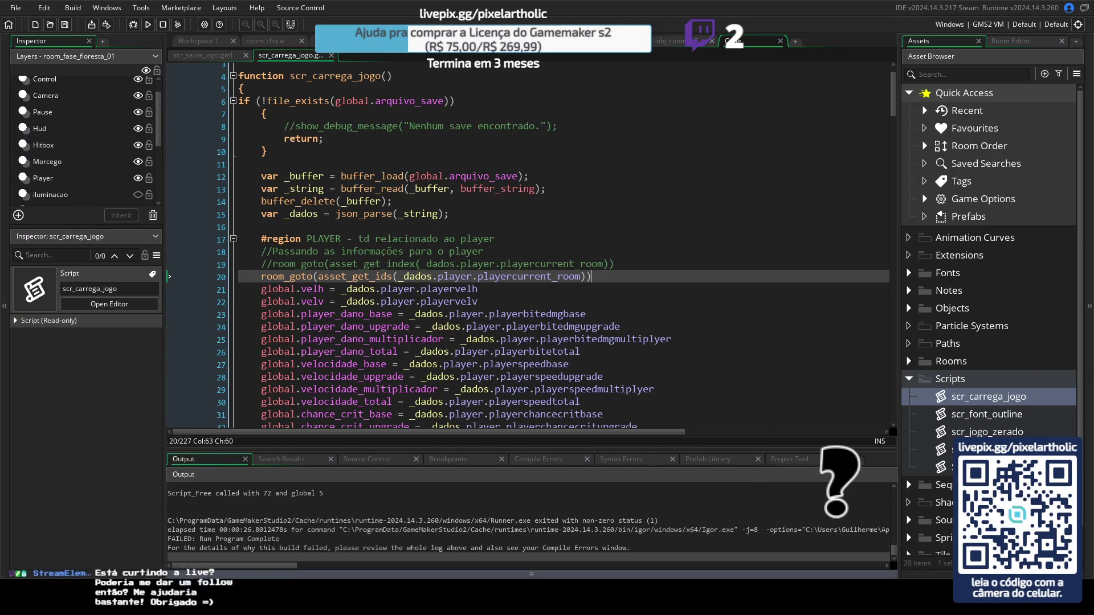
# Step: Delete the asset_get_ids line and blank line, and uncomment the asset_get_index room_goto line 19
pyautogui.click(377, 276)
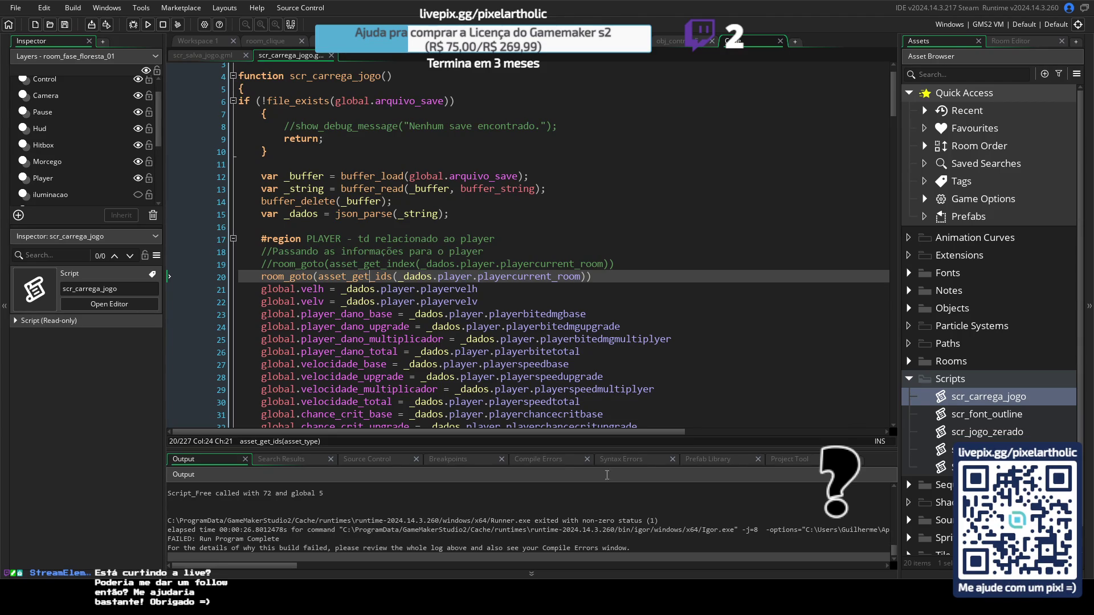
pyautogui.tripleClick(601, 278)
pyautogui.press('BackSpace')
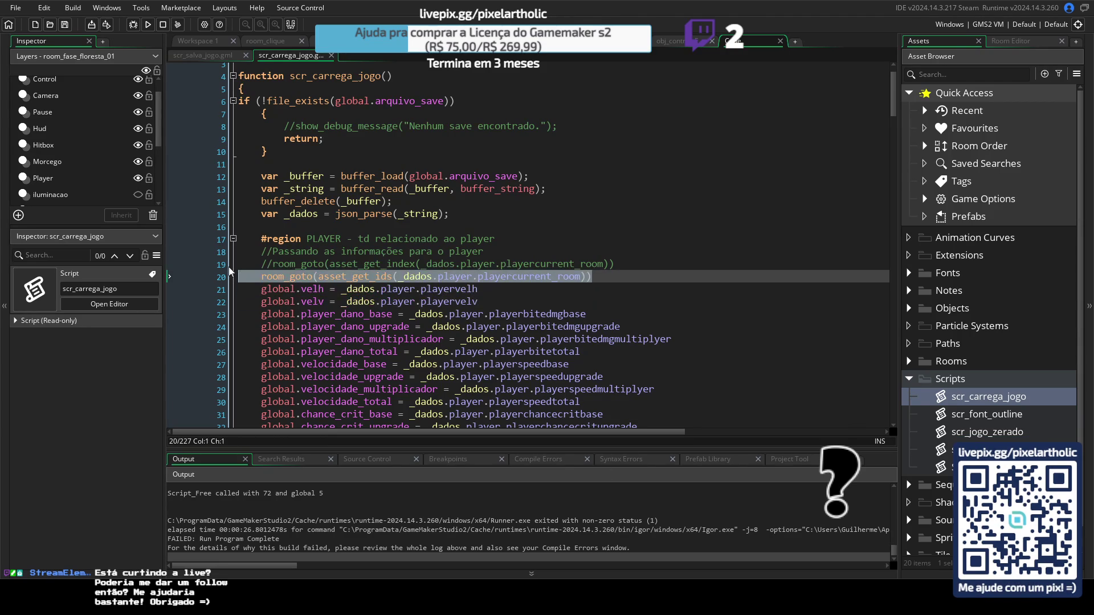
pyautogui.press('BackSpace')
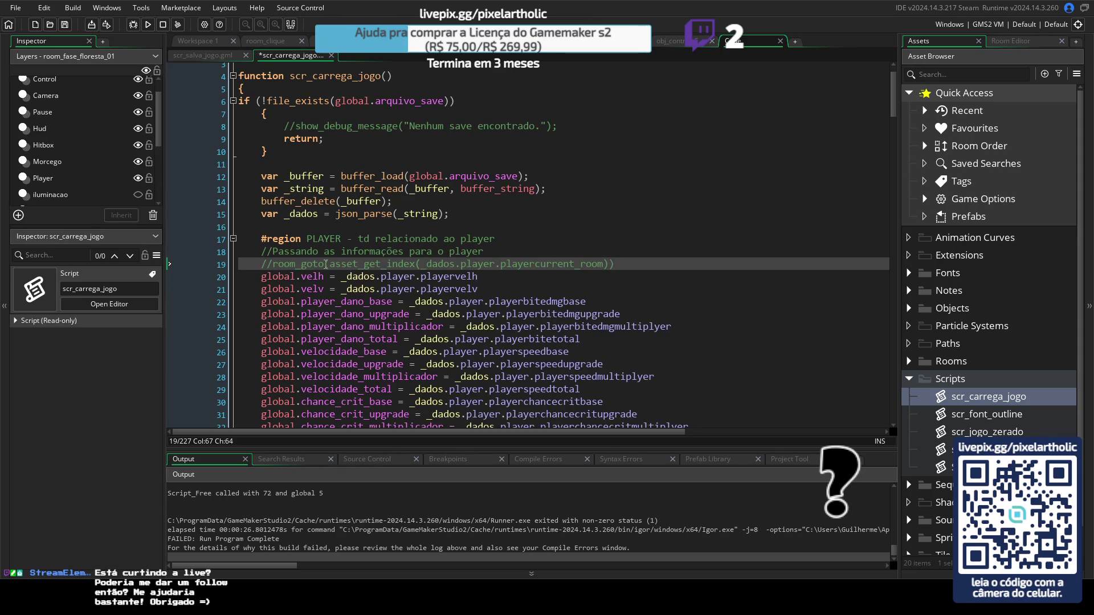
pyautogui.click(274, 262)
pyautogui.press('BackSpace')
pyautogui.press('BackSpace')
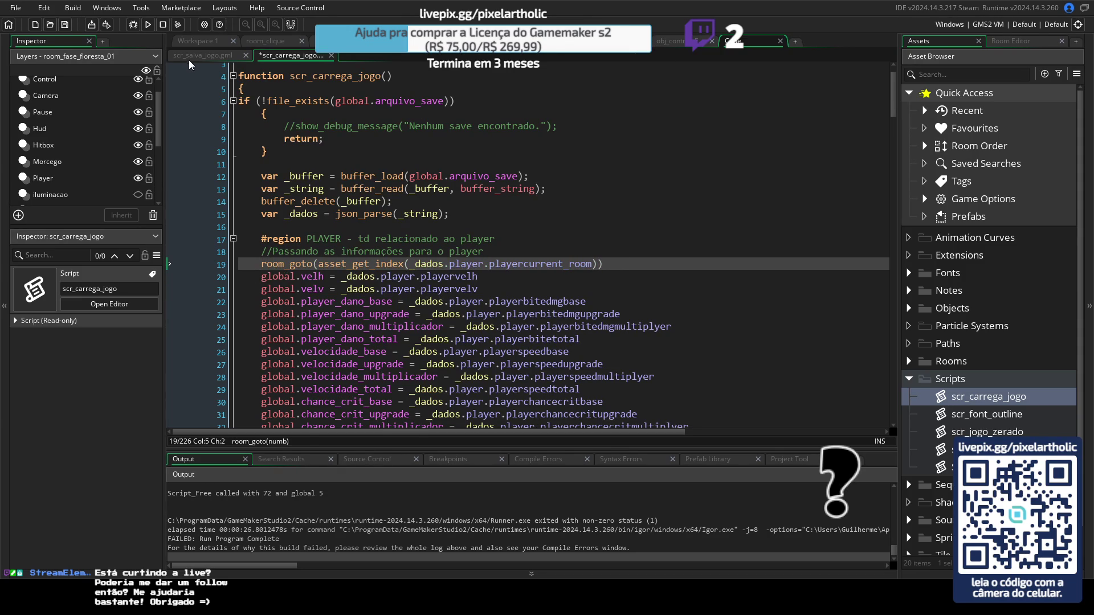
pyautogui.click(203, 55)
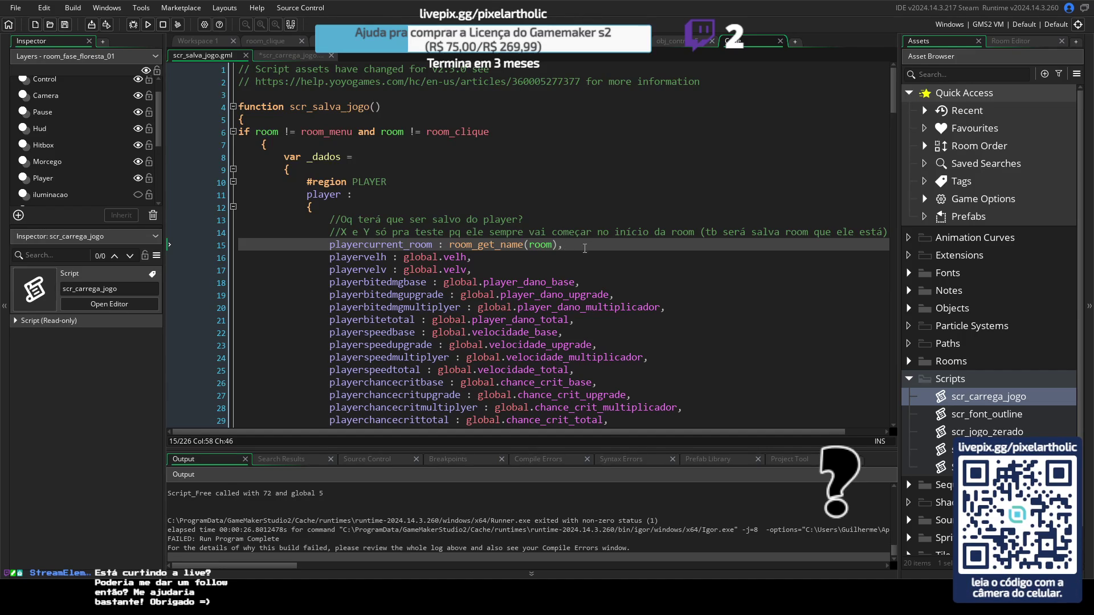
# Step: Add room_get_info() to scr_salva_jogo's playercurrent_room line, run the game, and choose Go To Menu
pyautogui.write(' room')
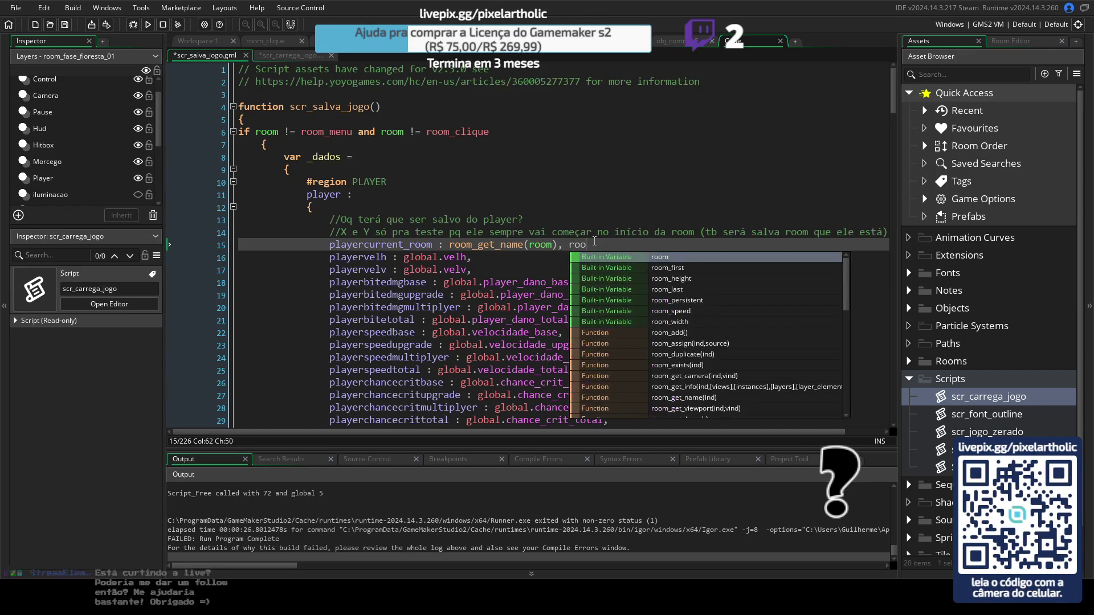
pyautogui.write('_get')
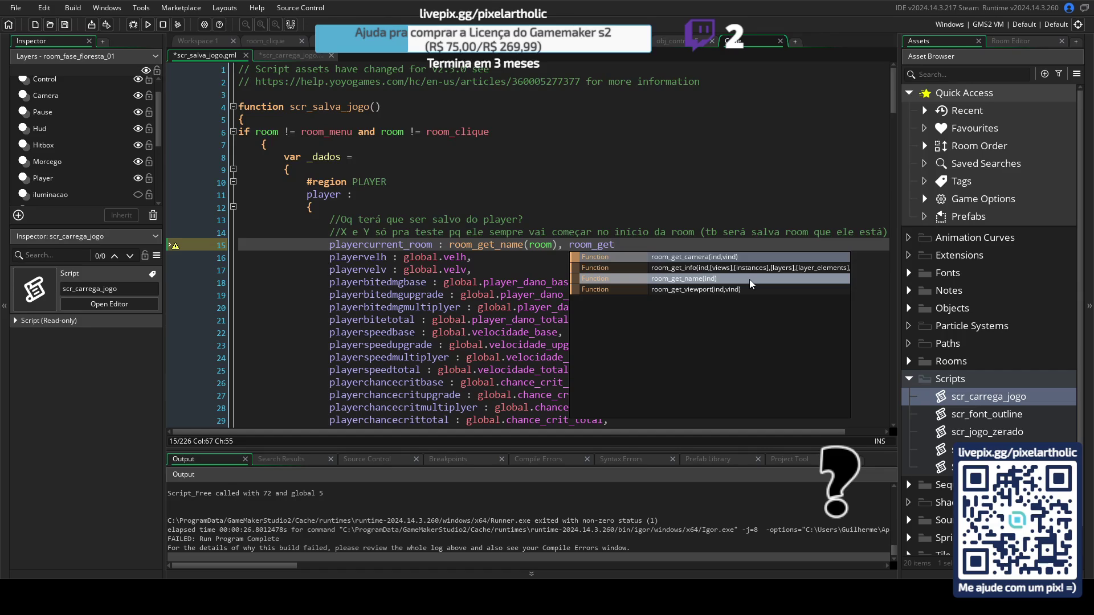
pyautogui.click(703, 271)
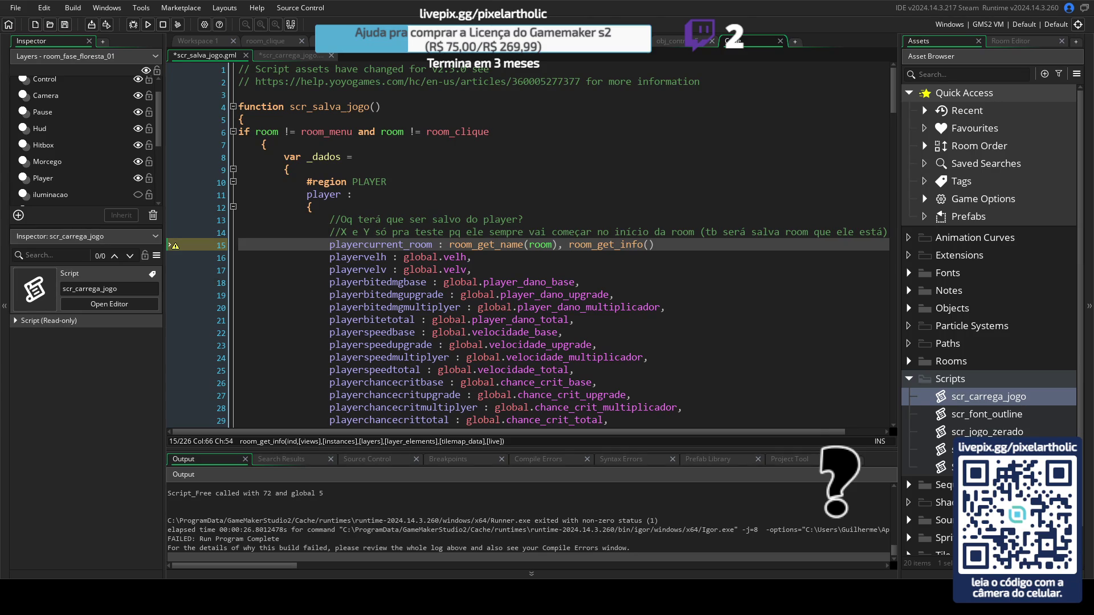
pyautogui.hotkey('ctrl', 's')
pyautogui.hotkey('alt', 'Tab')
pyautogui.press('Up')
pyautogui.press('Up')
pyautogui.press('Up')
pyautogui.press('Down')
pyautogui.click(245, 455)
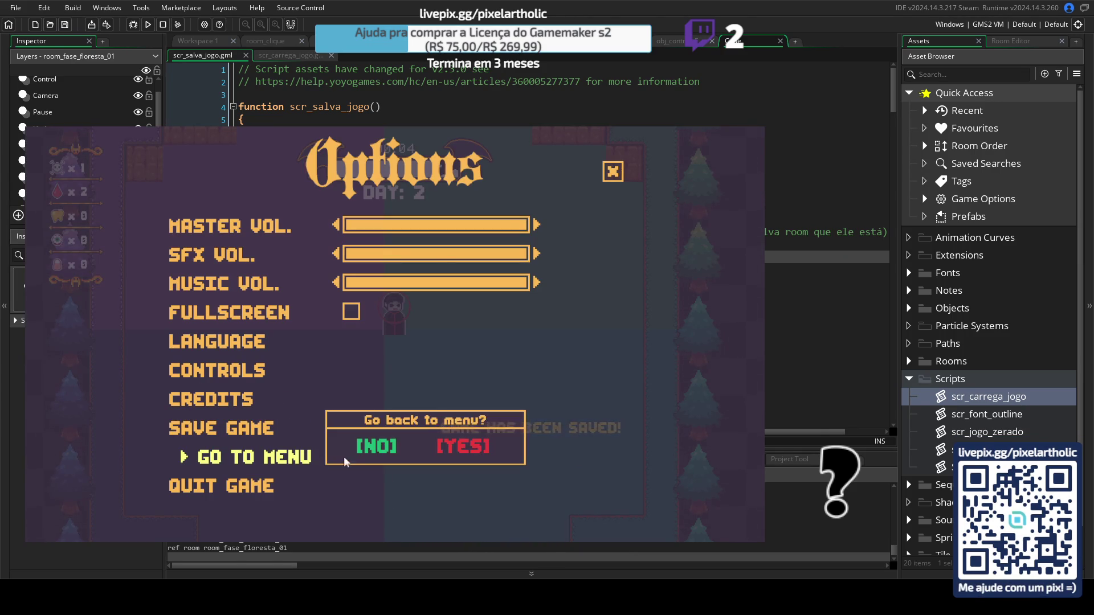
# Step: Confirm Yes and Continue the save, then delete scr_salva_jogo's room_get_info line 16
pyautogui.click(464, 447)
pyautogui.click(130, 388)
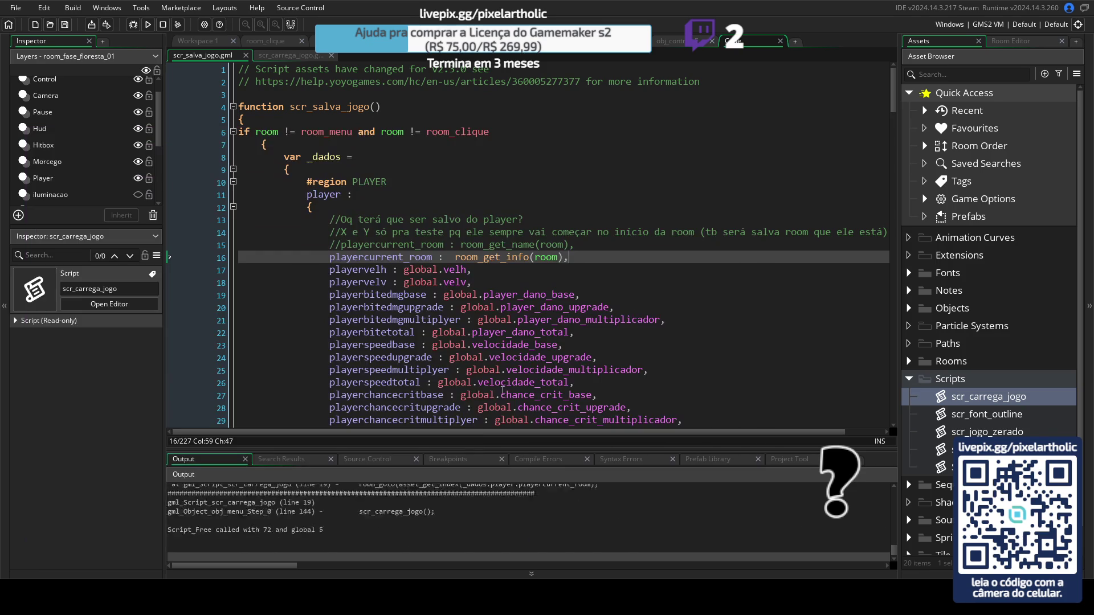
pyautogui.moveTo(592, 257); pyautogui.dragTo(238, 257)
pyautogui.press('BackSpace')
# Step: Clear the leftover line 16 and uncomment the room_get_name line 15
pyautogui.press('Up')
pyautogui.press('End')
pyautogui.click(340, 244)
pyautogui.press('BackSpace')
pyautogui.press('BackSpace')
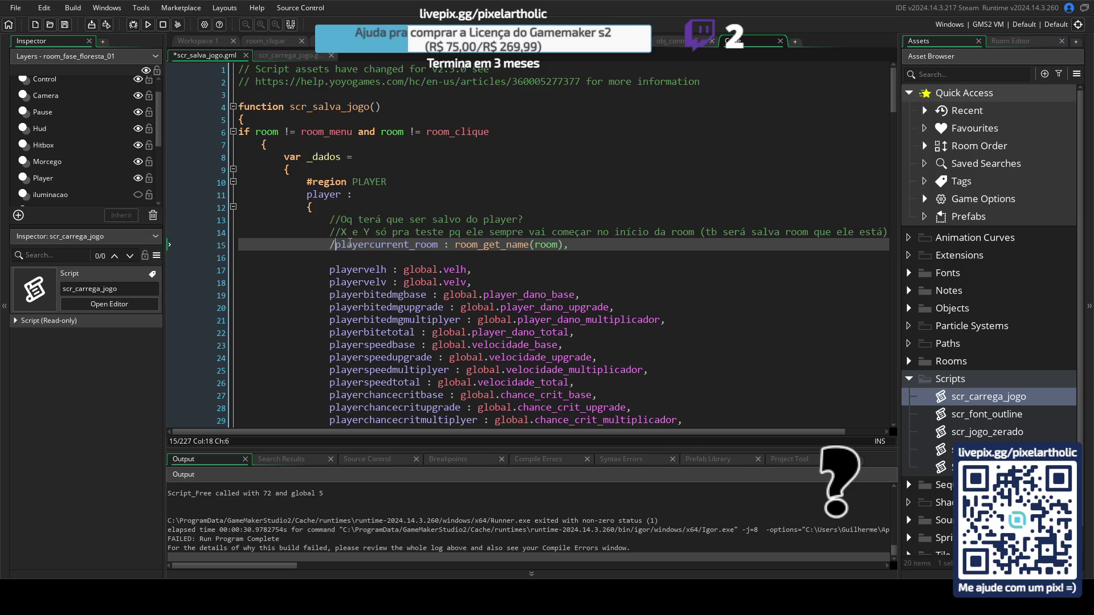
# Step: Remove the empty line 16, then save and run the game with F5 from scr_carrega_jogo
pyautogui.click(567, 245)
pyautogui.press('Delete')
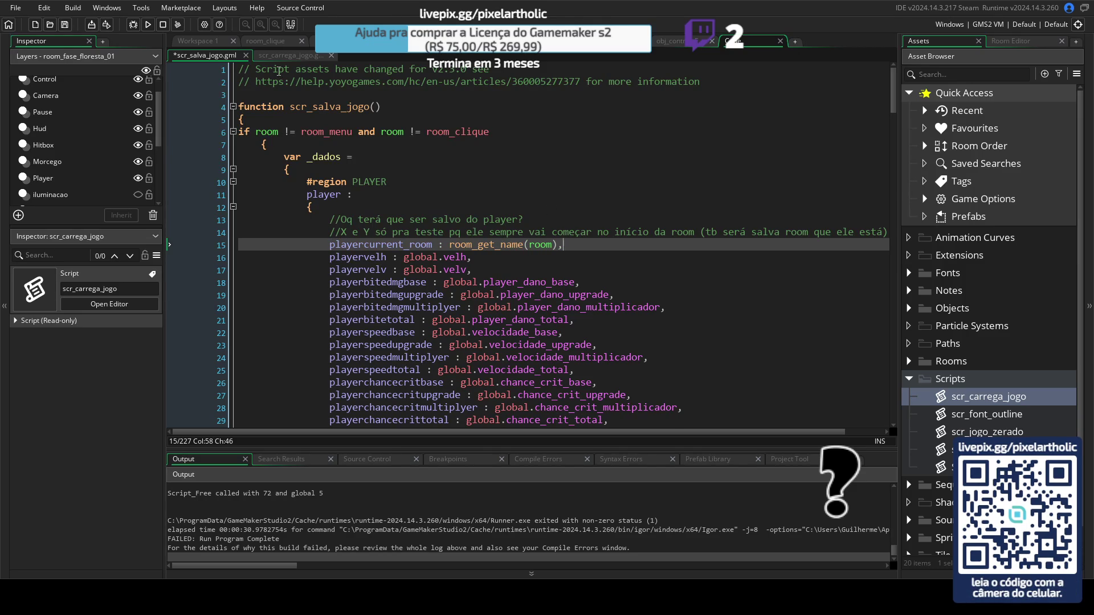
pyautogui.click(275, 56)
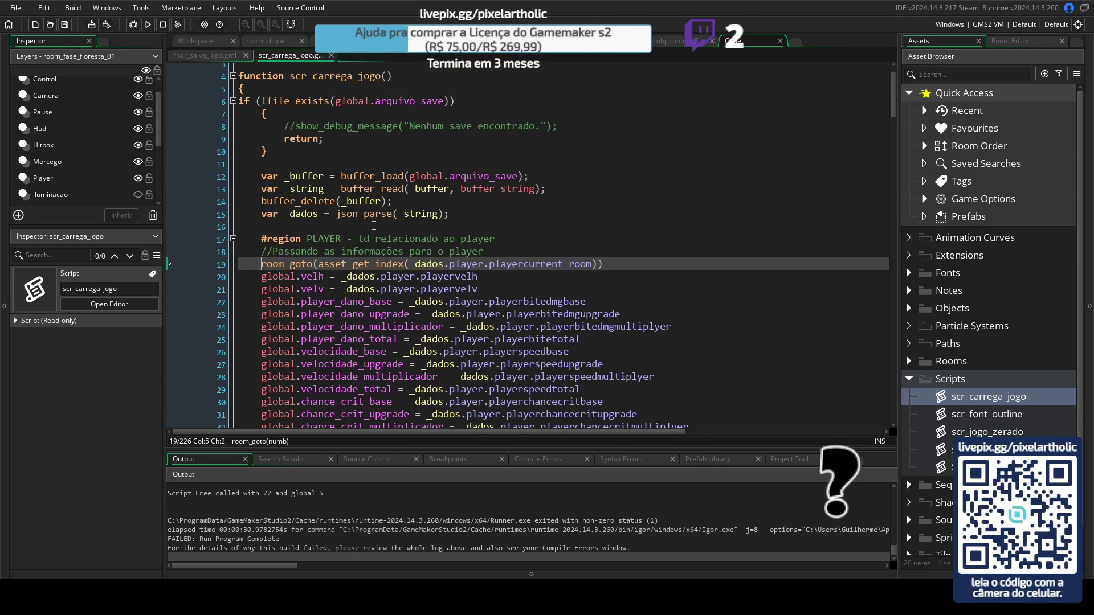
pyautogui.click(611, 263)
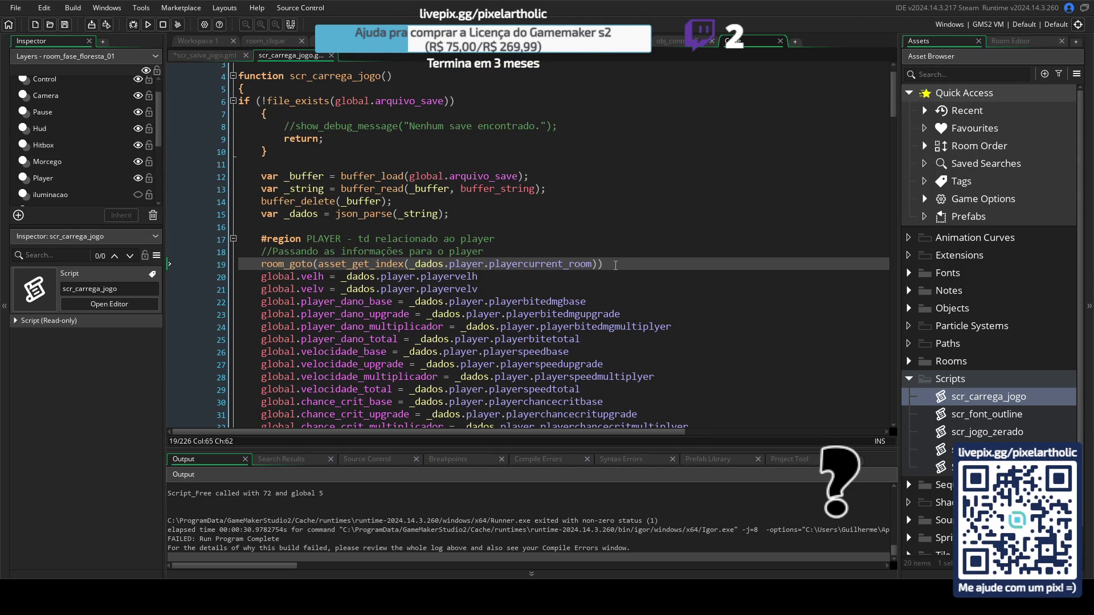
pyautogui.press('F5')
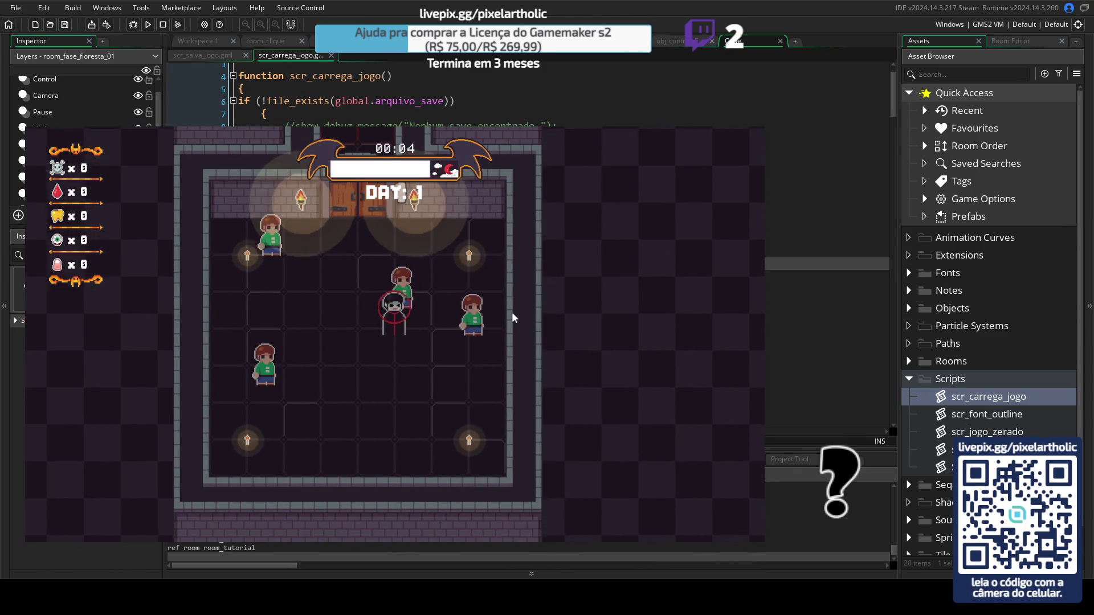
# Step: Bite a villager, save, return to the title menu, Continue the saved game, then close it
pyautogui.press('space')
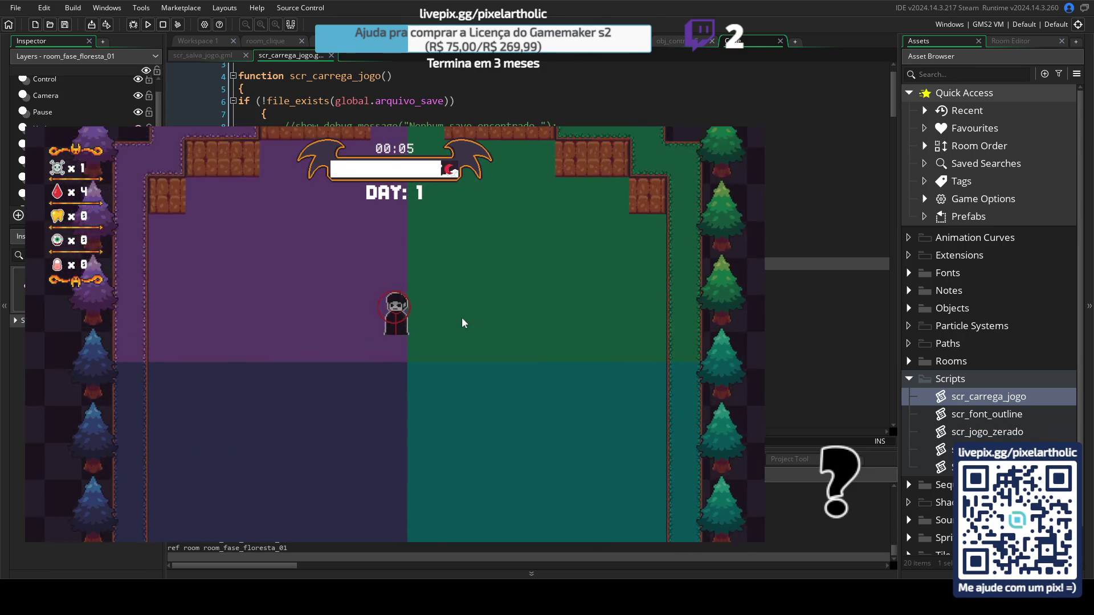
pyautogui.press('Escape')
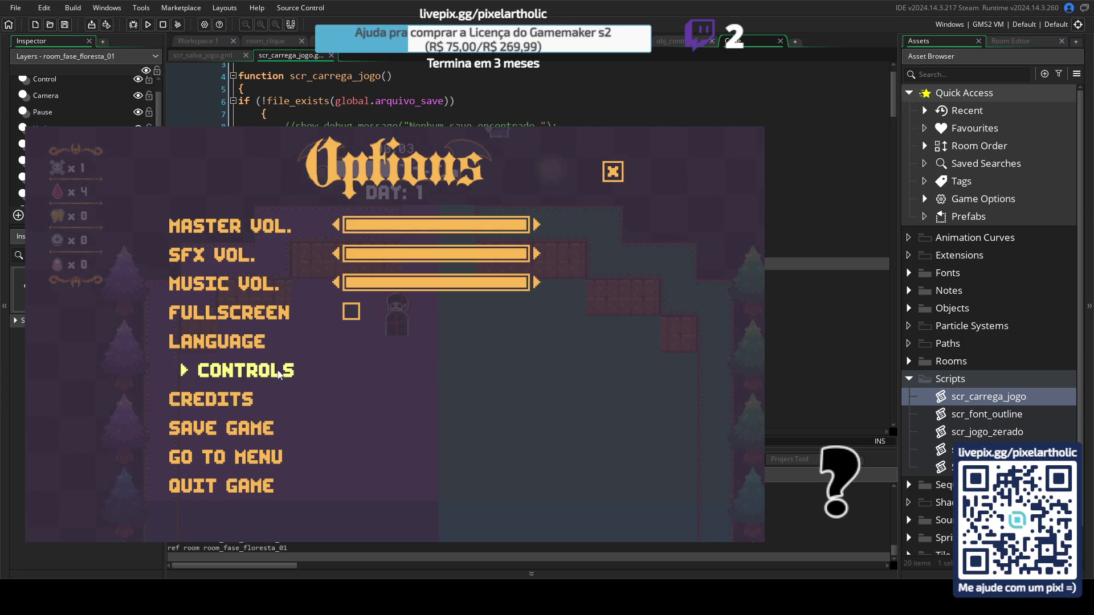
pyautogui.click(243, 429)
pyautogui.click(273, 458)
pyautogui.click(463, 445)
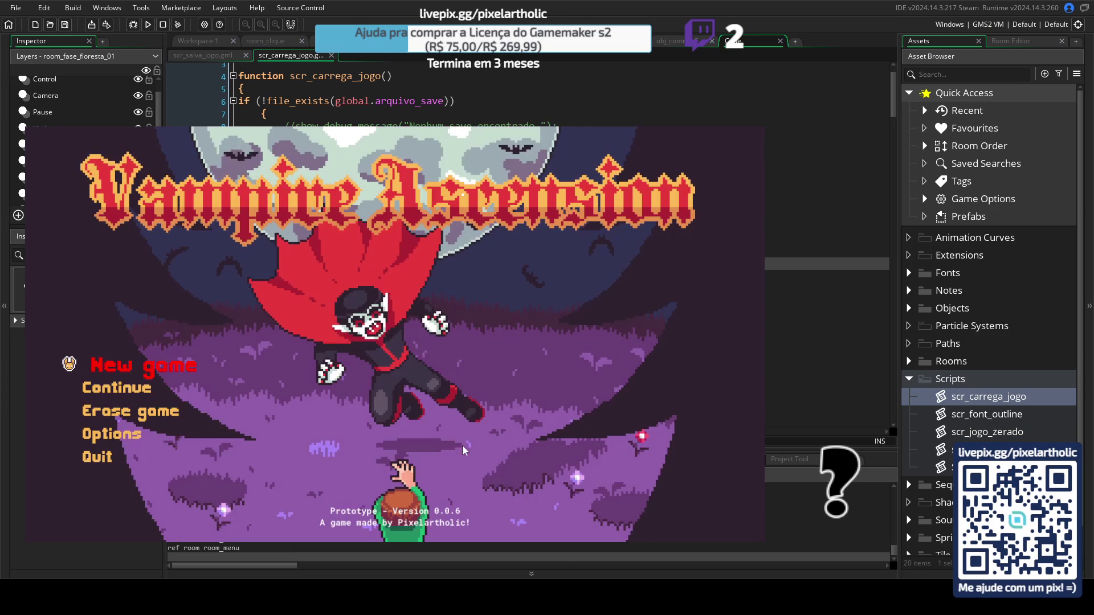
pyautogui.click(124, 390)
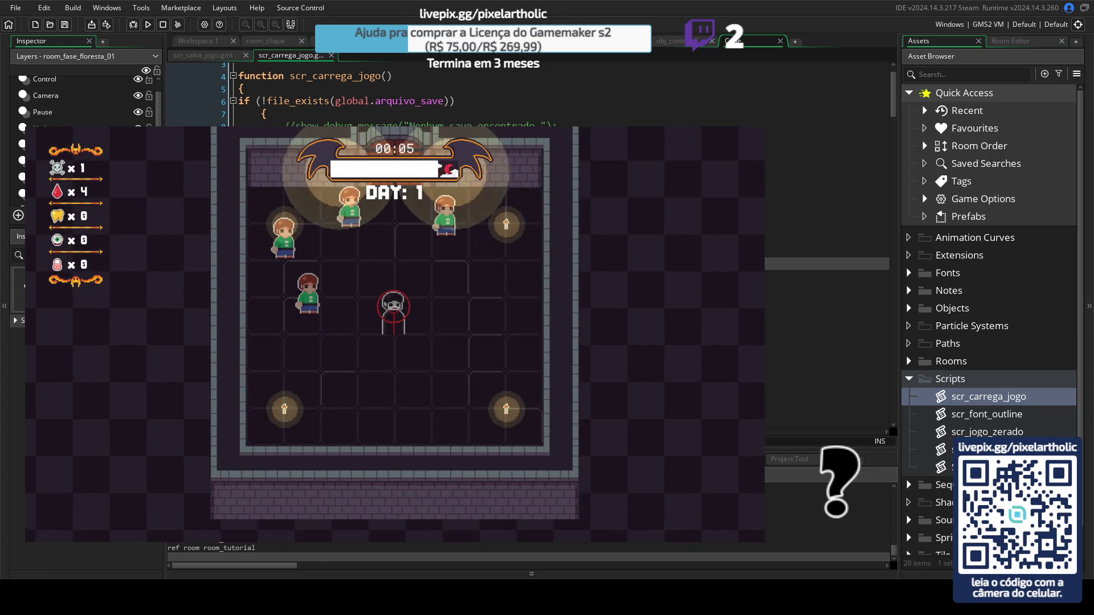
pyautogui.hotkey('alt', 'F4')
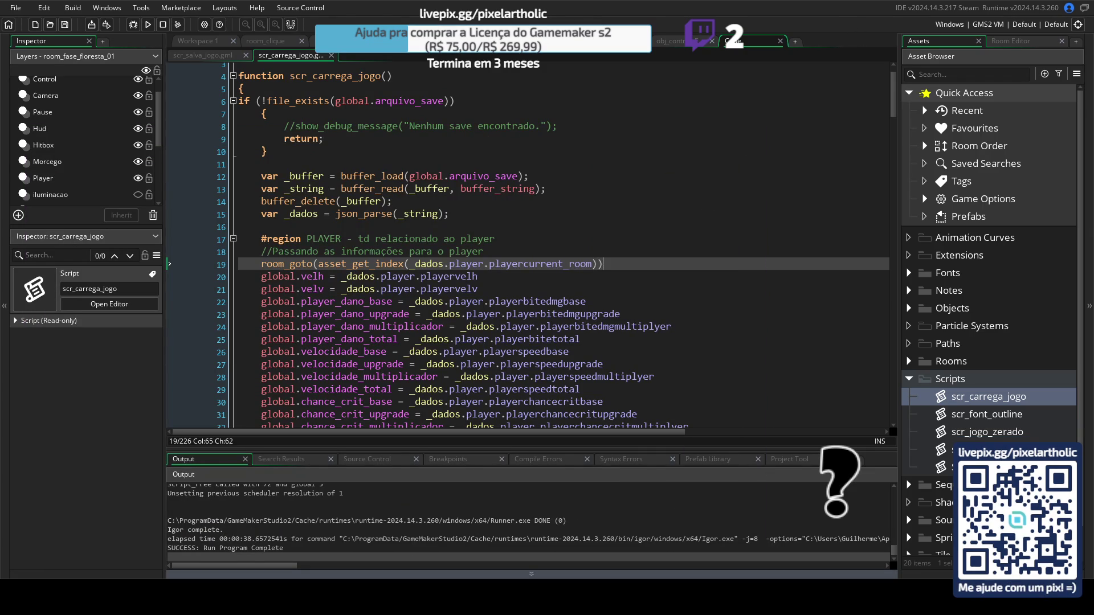
pyautogui.click(201, 54)
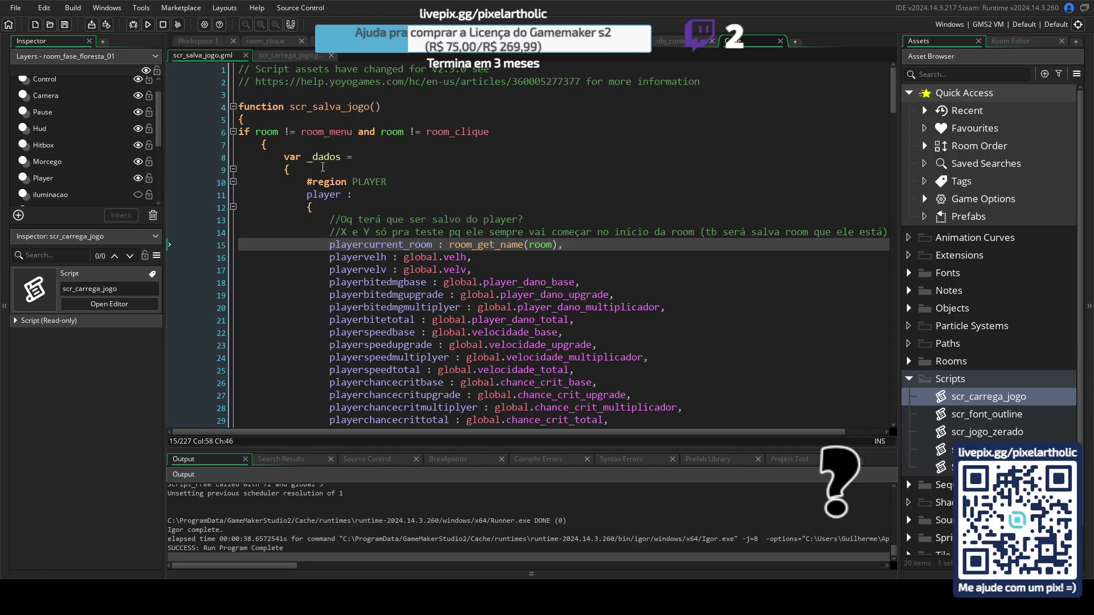
pyautogui.moveTo(284, 156)
pyautogui.mouseDown()
pyautogui.moveTo(342, 210)
pyautogui.moveTo(580, 245)
pyautogui.mouseUp()
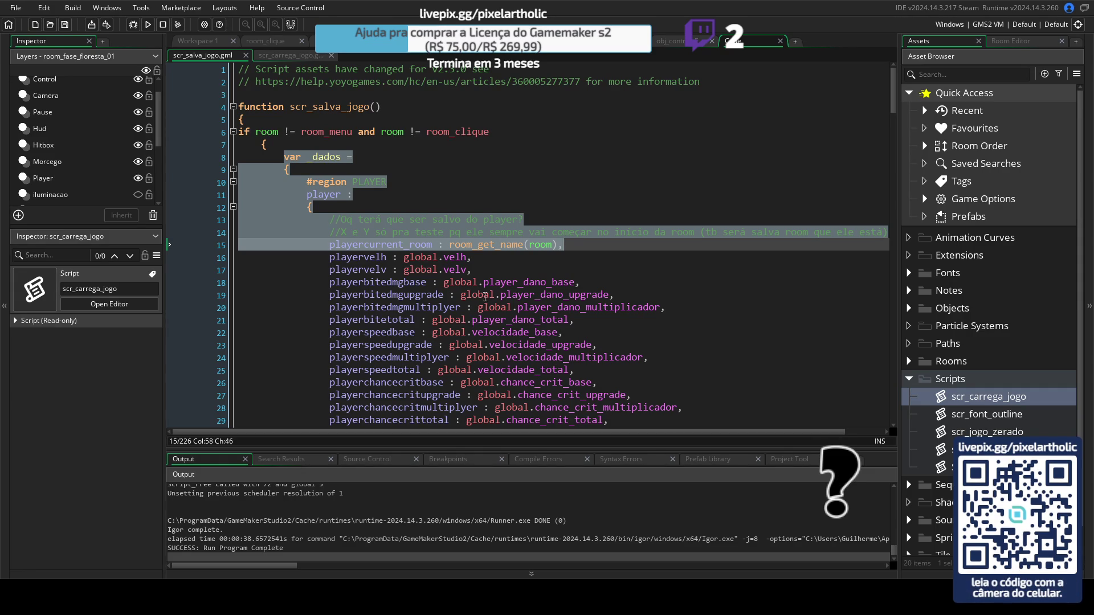
pyautogui.click(292, 55)
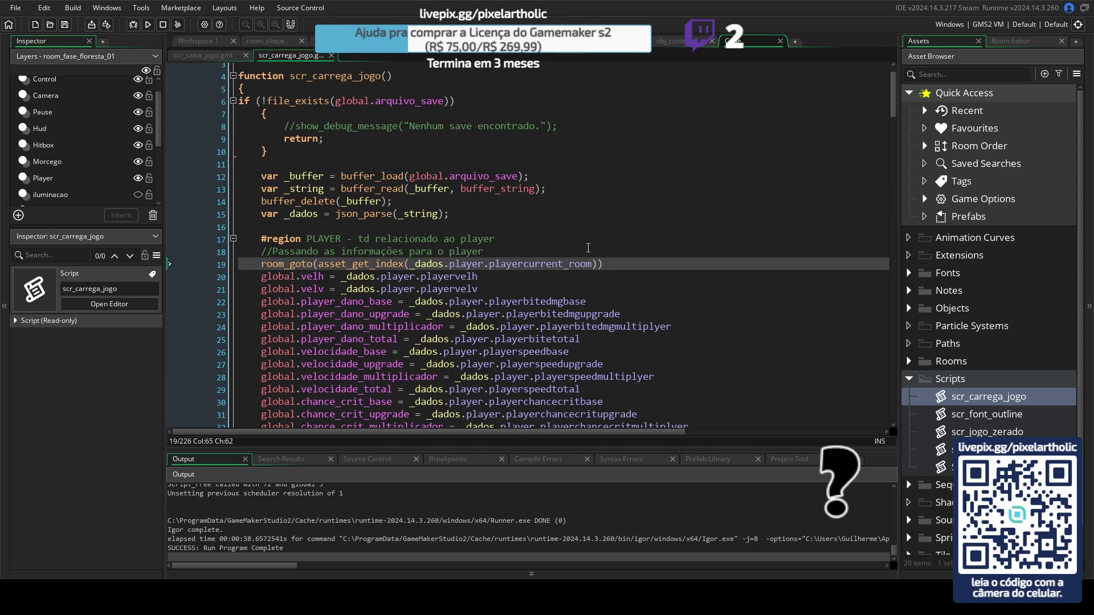
pyautogui.moveTo(617, 264)
pyautogui.mouseDown()
pyautogui.moveTo(352, 205)
pyautogui.moveTo(266, 206)
pyautogui.mouseUp()
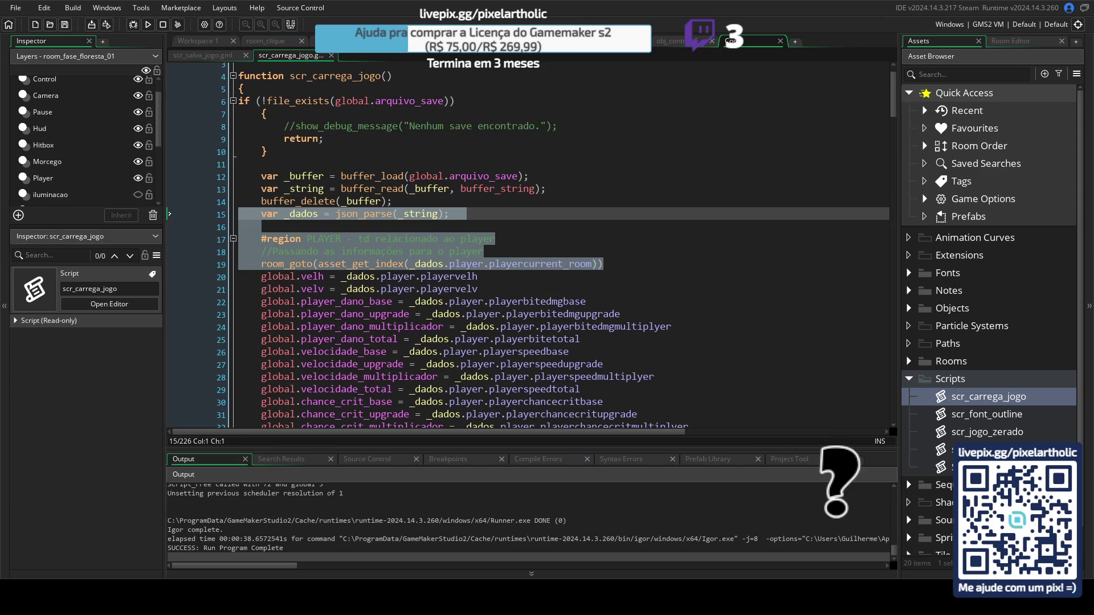
pyautogui.click(200, 53)
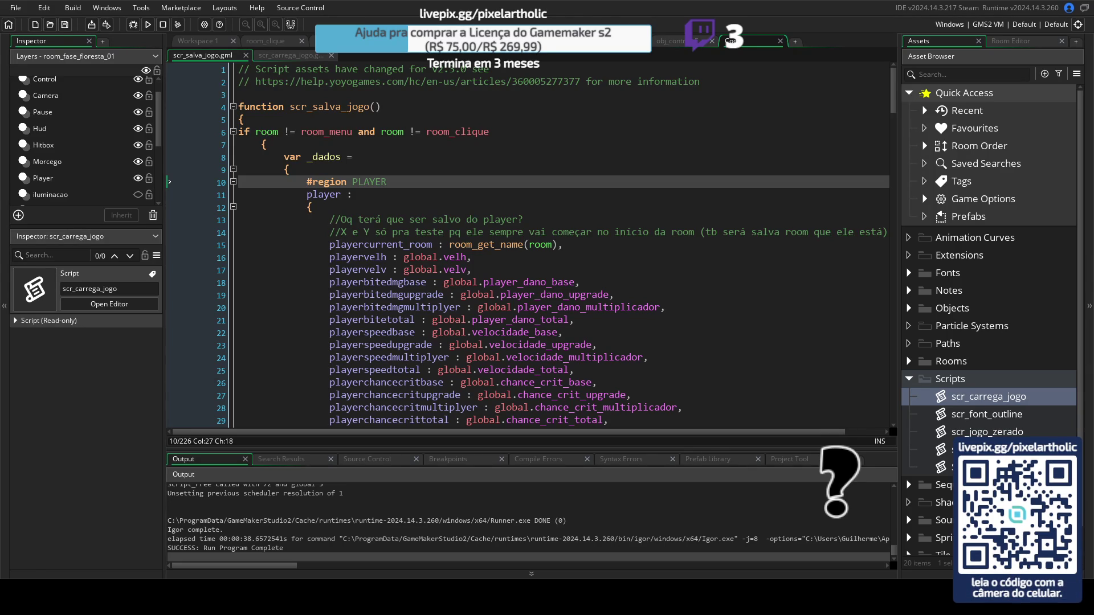
# Step: In scr_carrega_jogo, comment out the room_goto(asset_get_index(...)) line with //
pyautogui.click(293, 54)
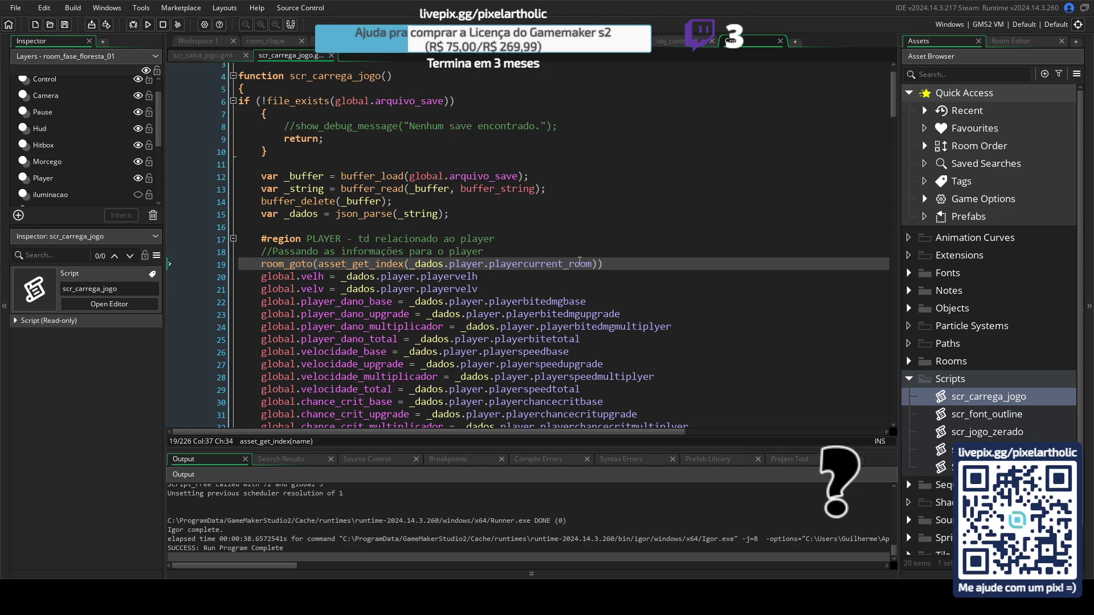
pyautogui.click(544, 253)
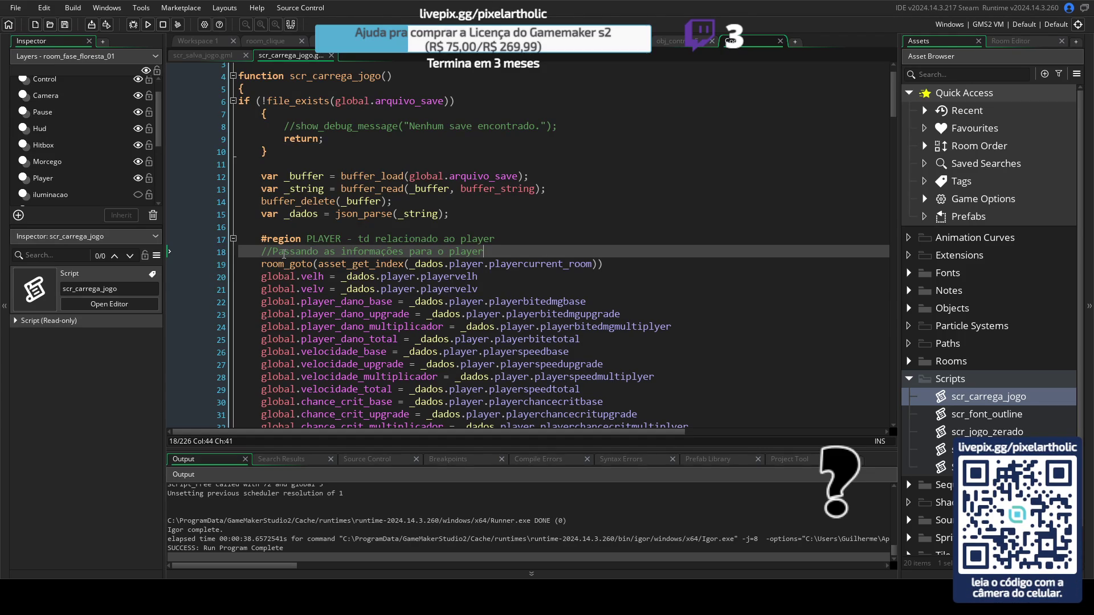
pyautogui.click(262, 264)
pyautogui.write('//')
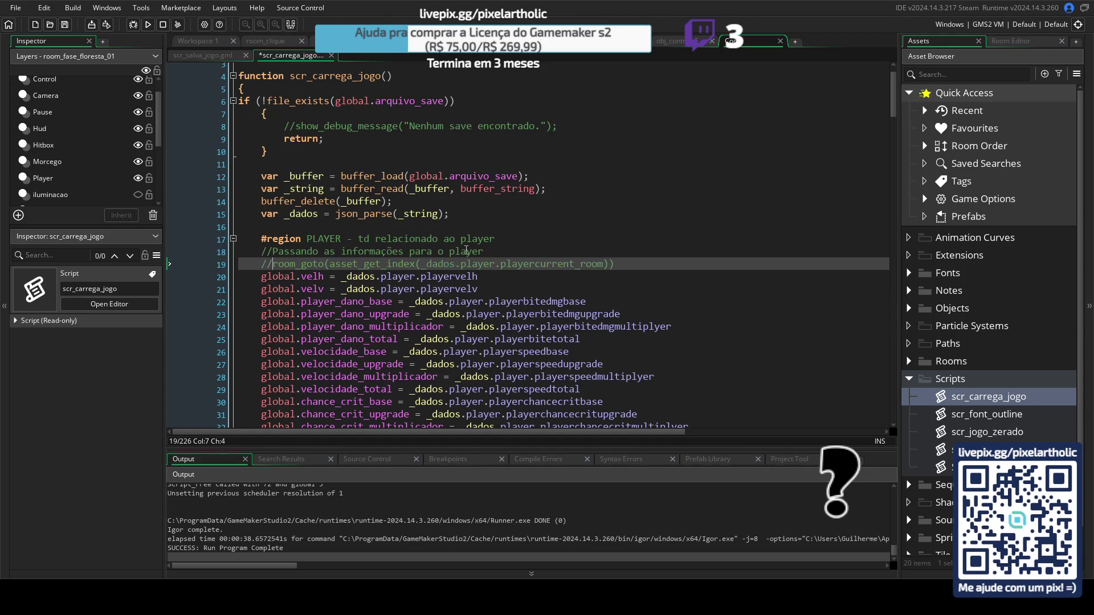
# Step: Open blank lines beneath the #region PLAYER header for new code
pyautogui.click(513, 239)
pyautogui.press('Return')
pyautogui.press('Return')
pyautogui.press('Return')
pyautogui.press('Up')
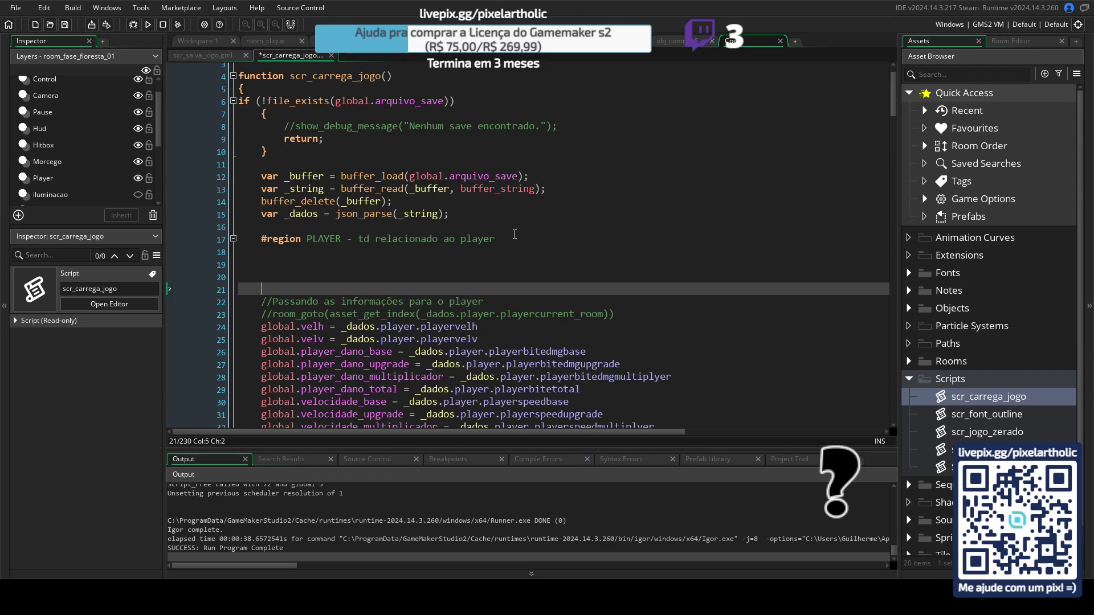
pyautogui.press('Up')
pyautogui.press('Up')
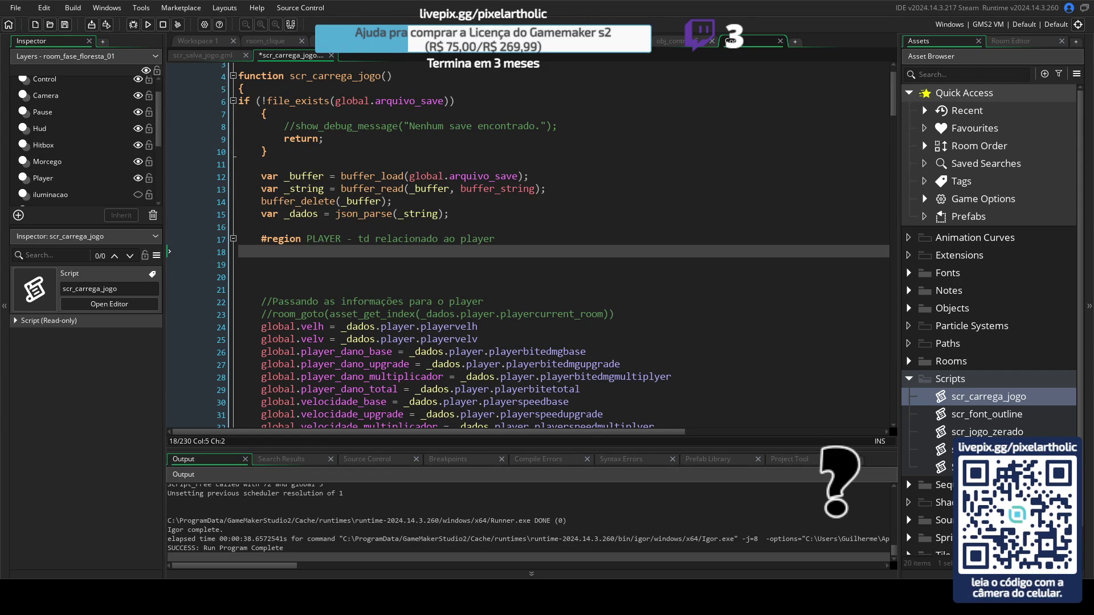
# Step: Store the saved playercurrent_room in _room_name and set _room_index = asset_get_index(_room_name)
pyautogui.write('var _ro')
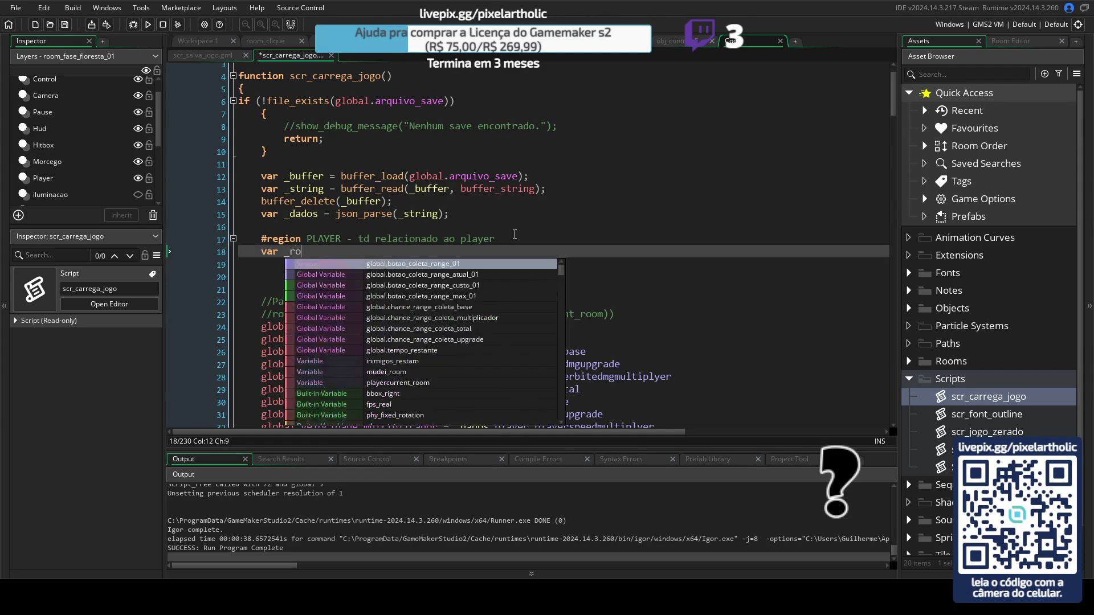
pyautogui.write('om_name =')
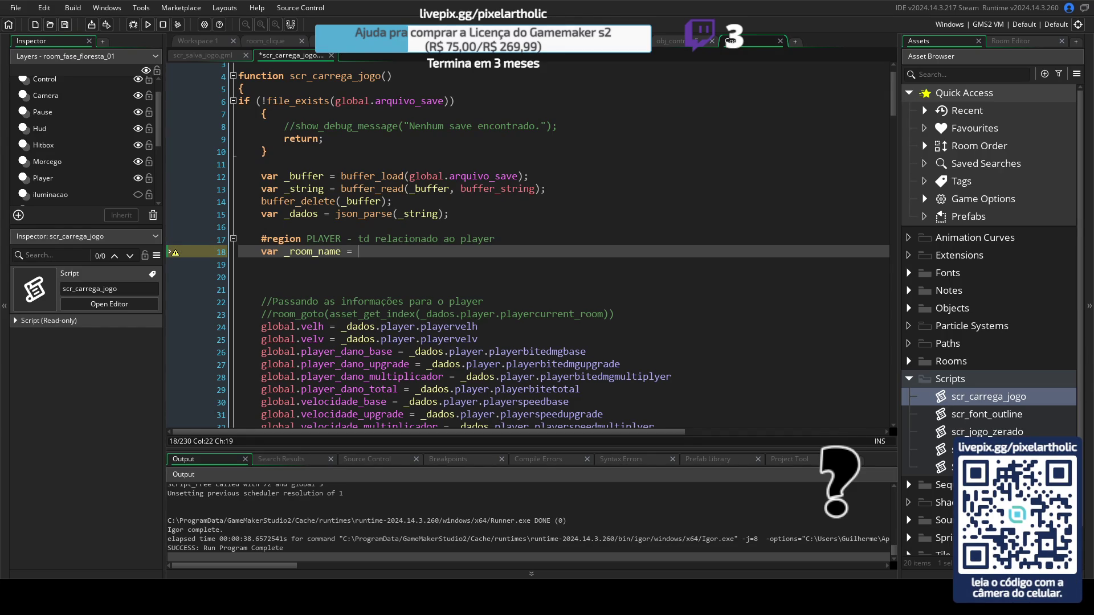
pyautogui.write('_dados.player.playercurrent_room;')
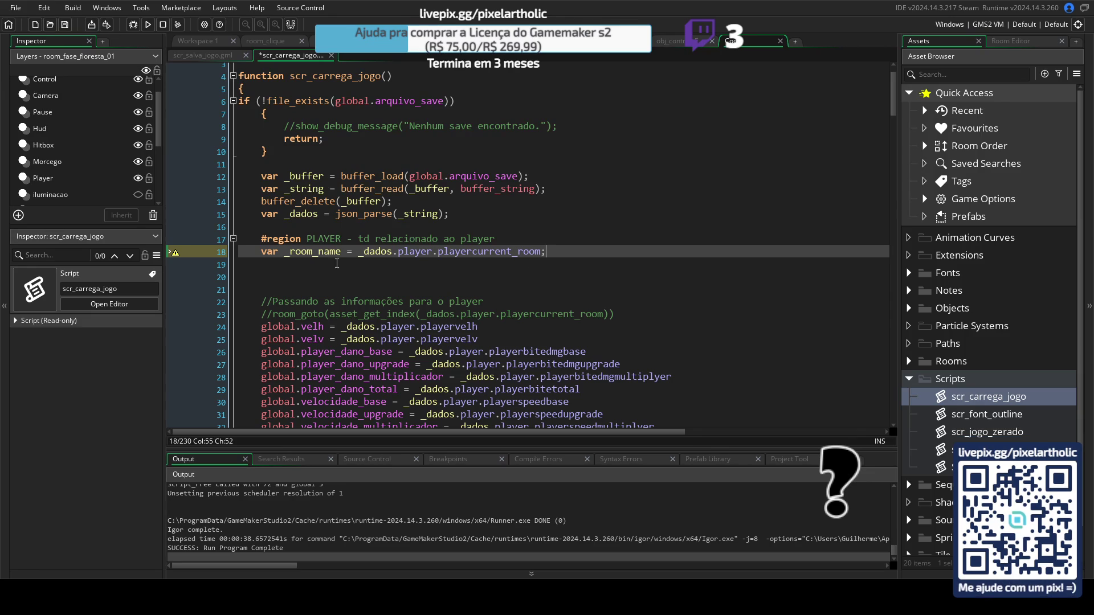
pyautogui.click(280, 267)
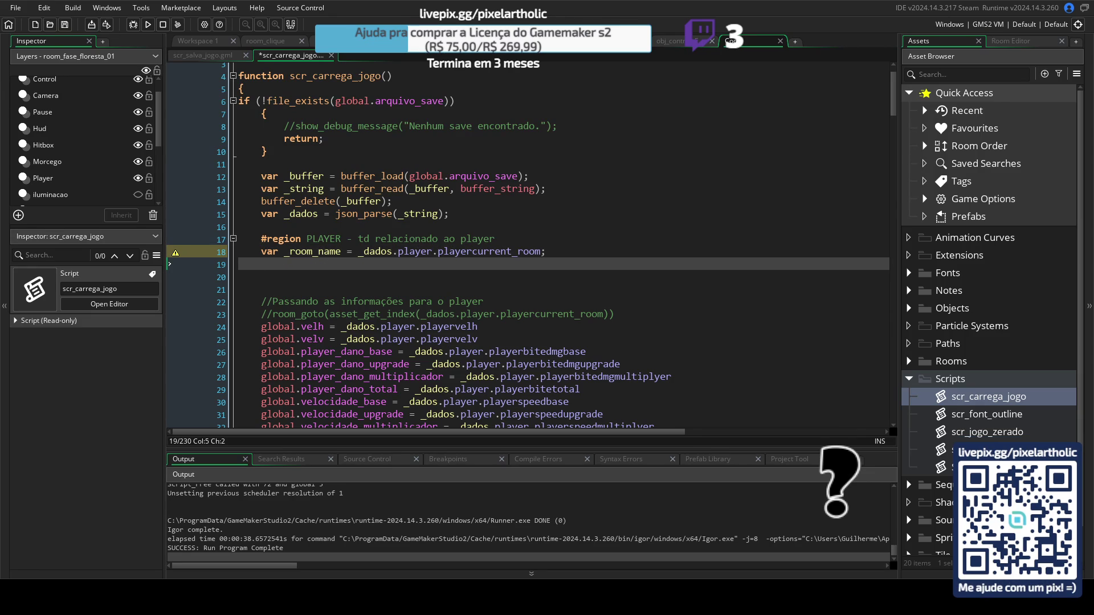
pyautogui.write('var _room')
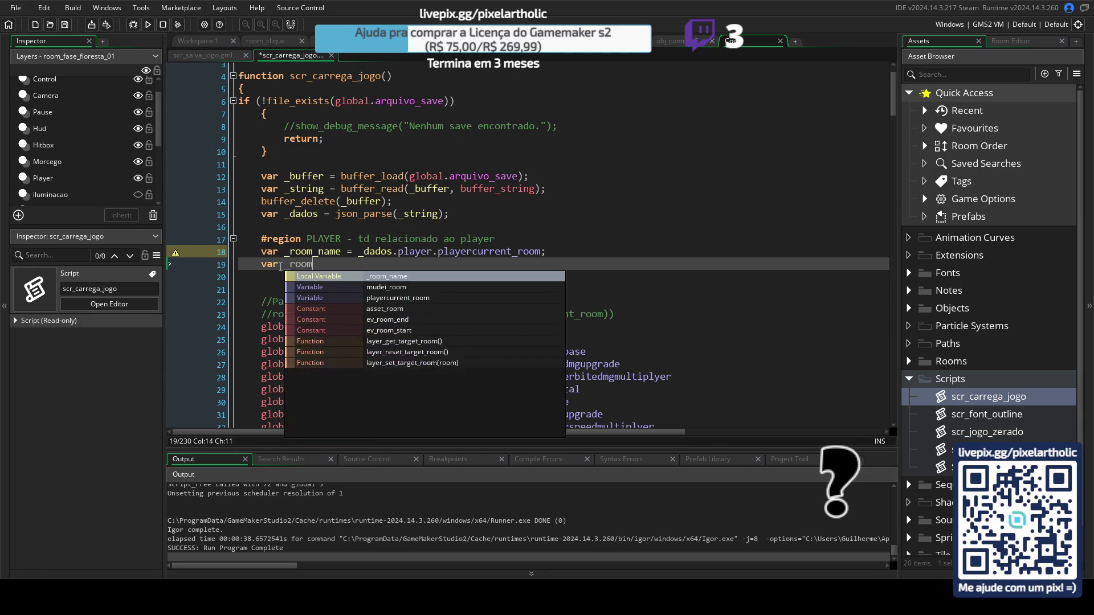
pyautogui.write('_index =')
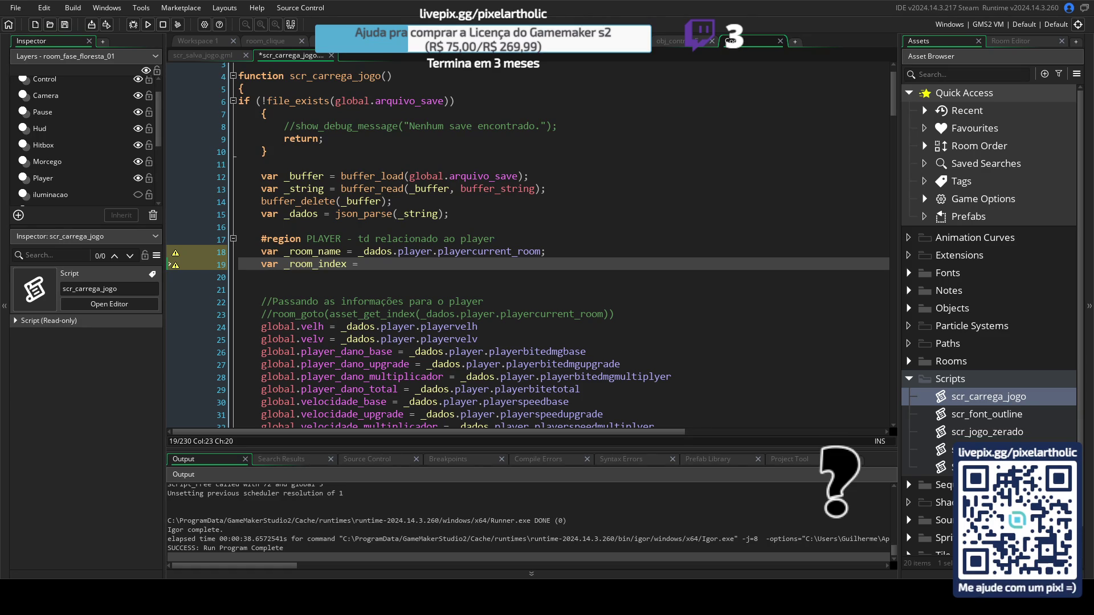
pyautogui.write('asset_get_index(_room_name);')
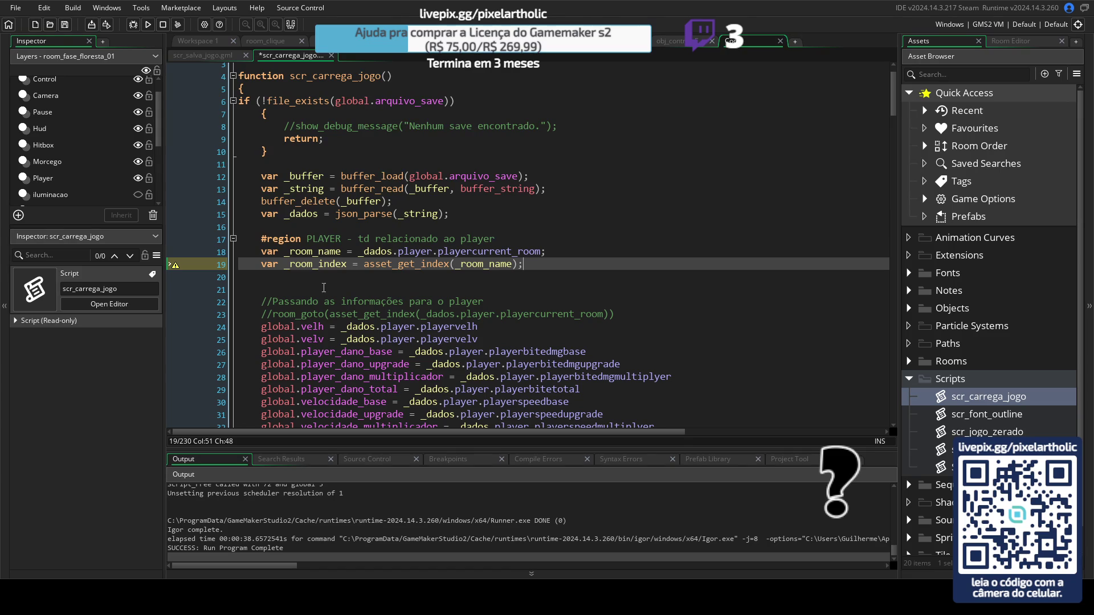
# Step: Add room_goto(_room_index), remove the stray blank line, and run the game with F5
pyautogui.press('Down')
pyautogui.press('Down')
pyautogui.write('room_goto(_room_index);')
pyautogui.click(528, 265)
pyautogui.press('Delete')
pyautogui.click(408, 277)
pyautogui.press('Return')
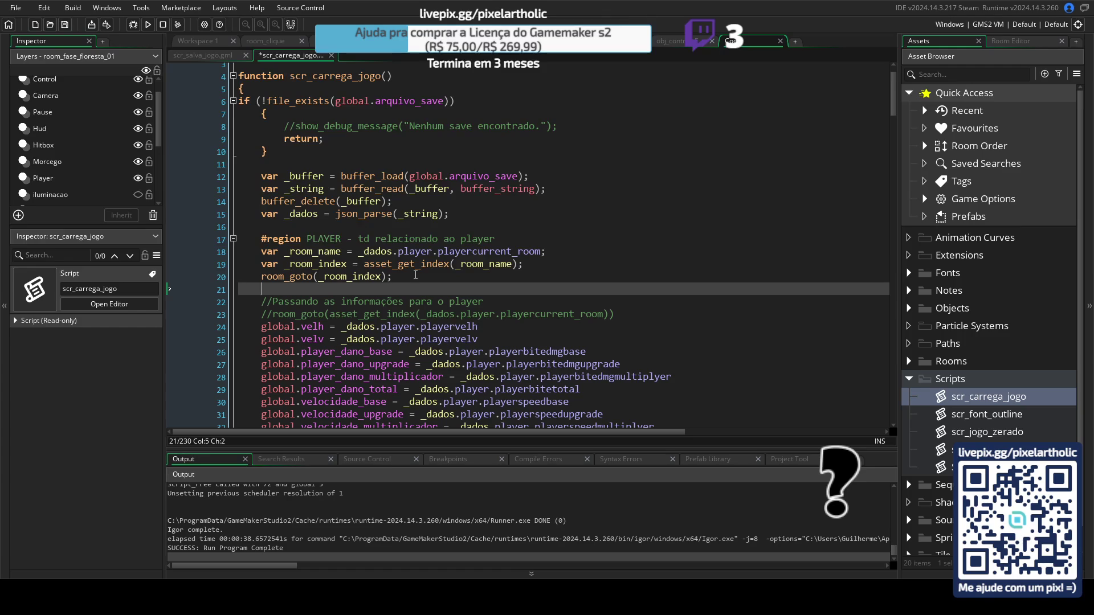
pyautogui.press('F5')
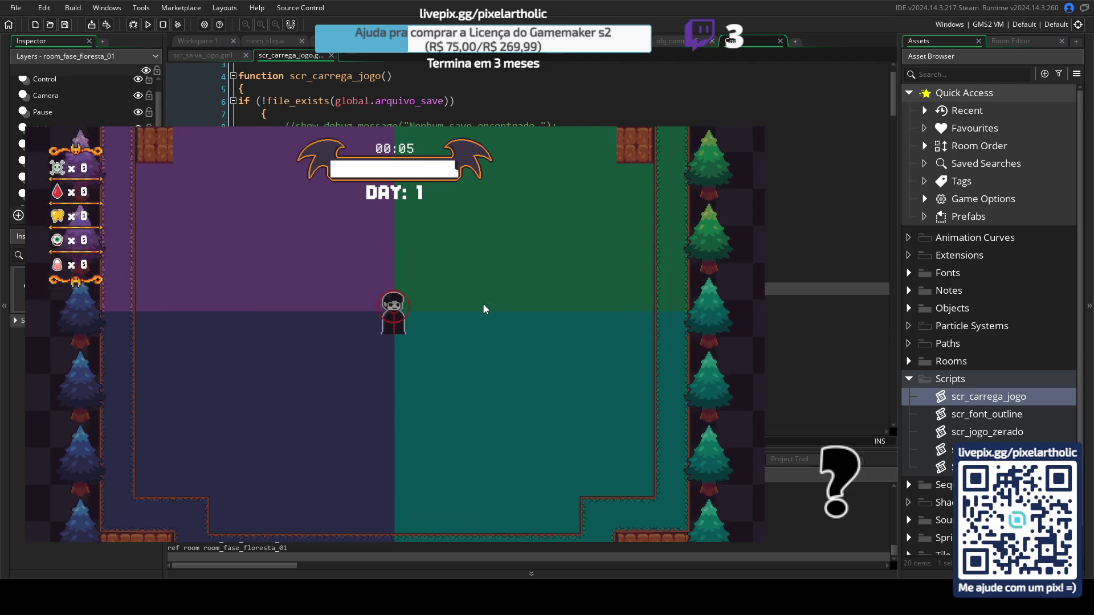
# Step: Save in the forest room, return to the title menu, Continue into room_tutorial, then close the game
pyautogui.press('Escape')
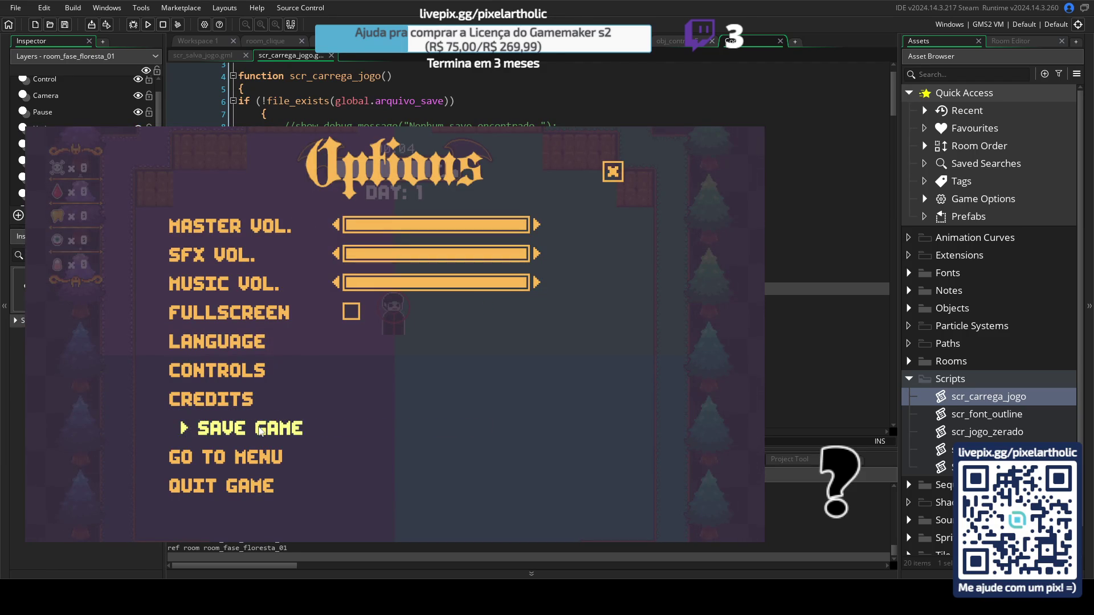
pyautogui.click(251, 428)
pyautogui.click(249, 461)
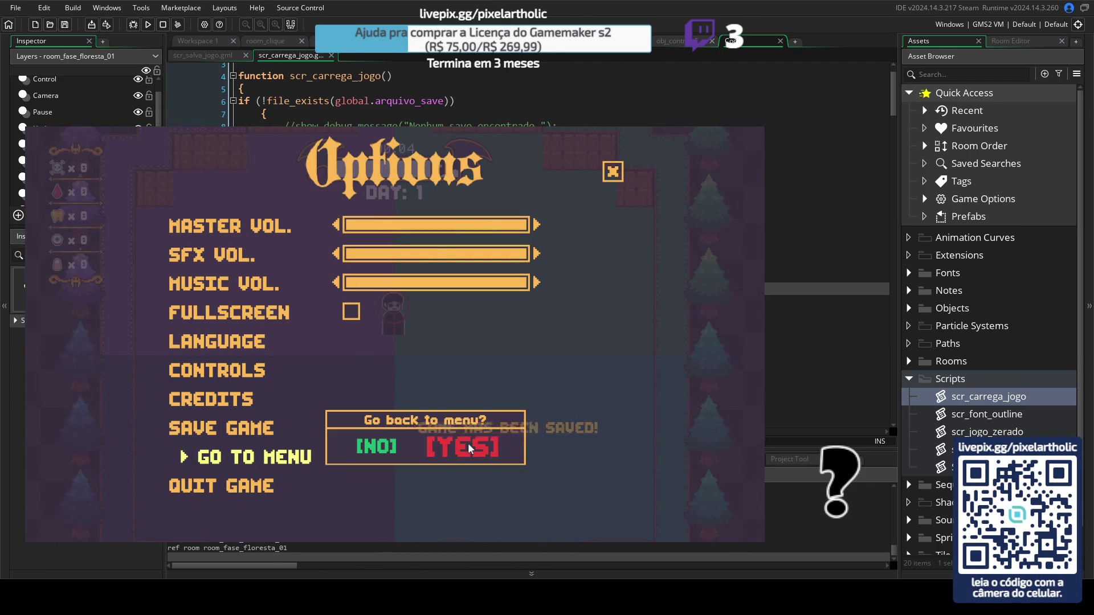
pyautogui.click(466, 444)
pyautogui.click(148, 392)
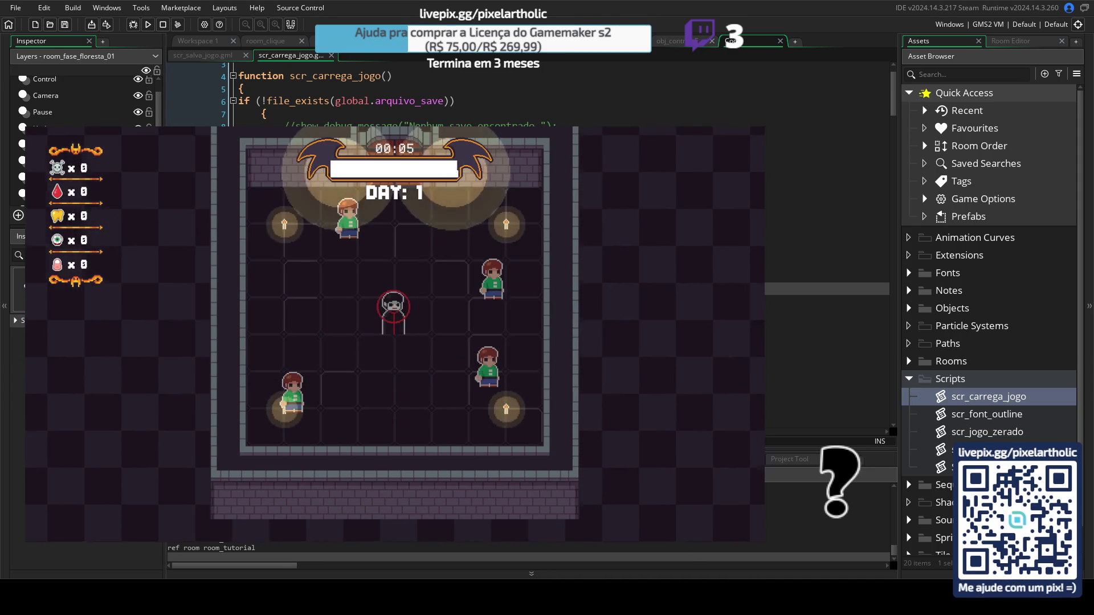
pyautogui.hotkey('alt', 'F4')
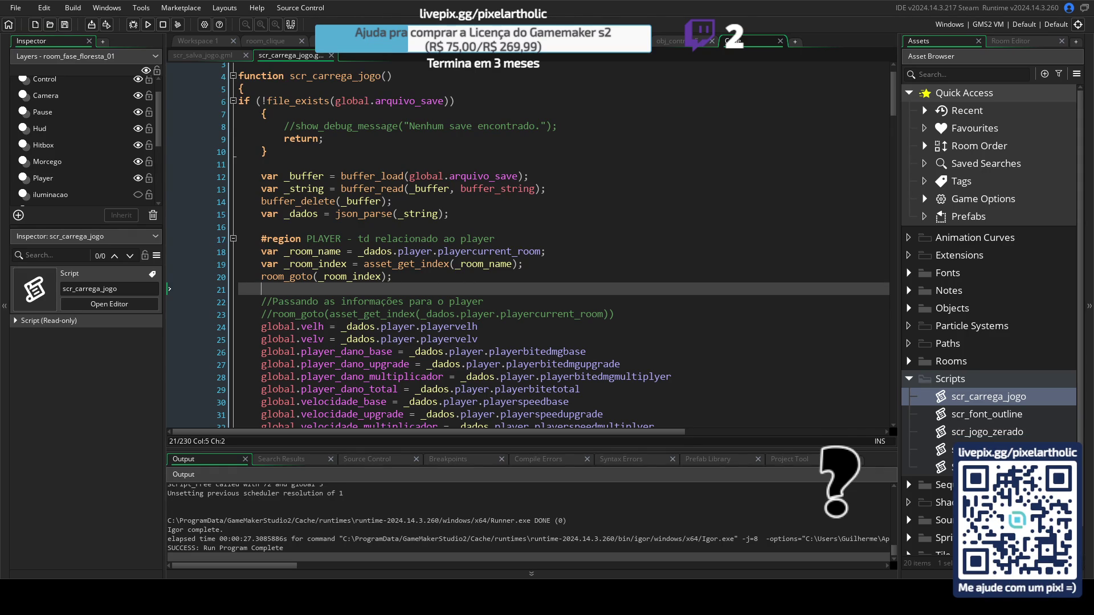
# Step: Switch to obj_menu's Step code and scroll to the Continue branch calling scr_carrega_jogo
pyautogui.hotkey('ctrl', 'Tab')
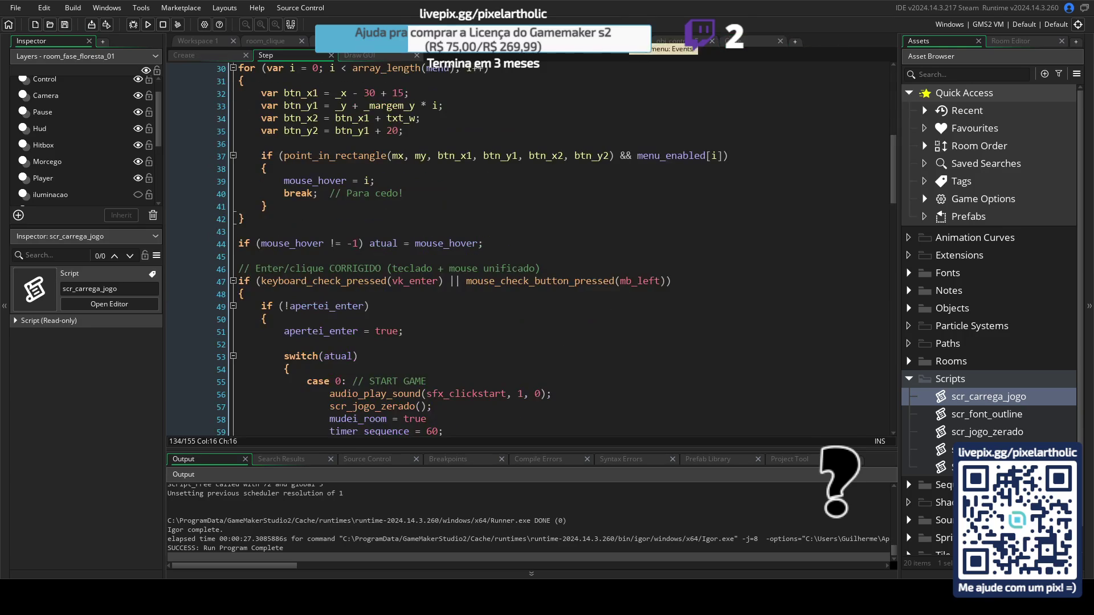
pyautogui.scroll(5, 385, 233)
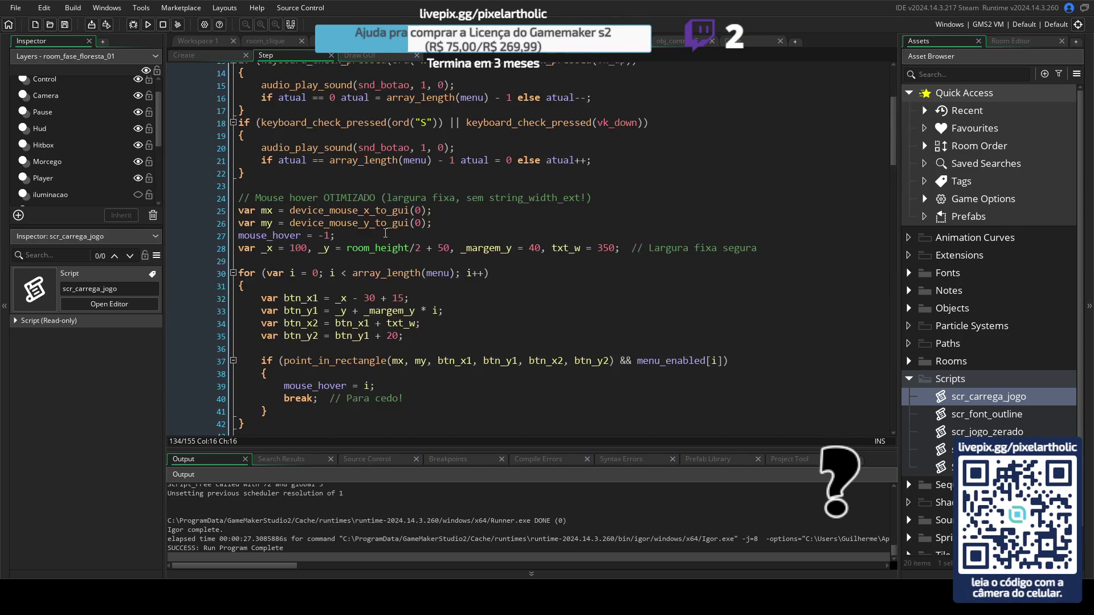
pyautogui.scroll(-10, 387, 236)
pyautogui.scroll(-20, 390, 238)
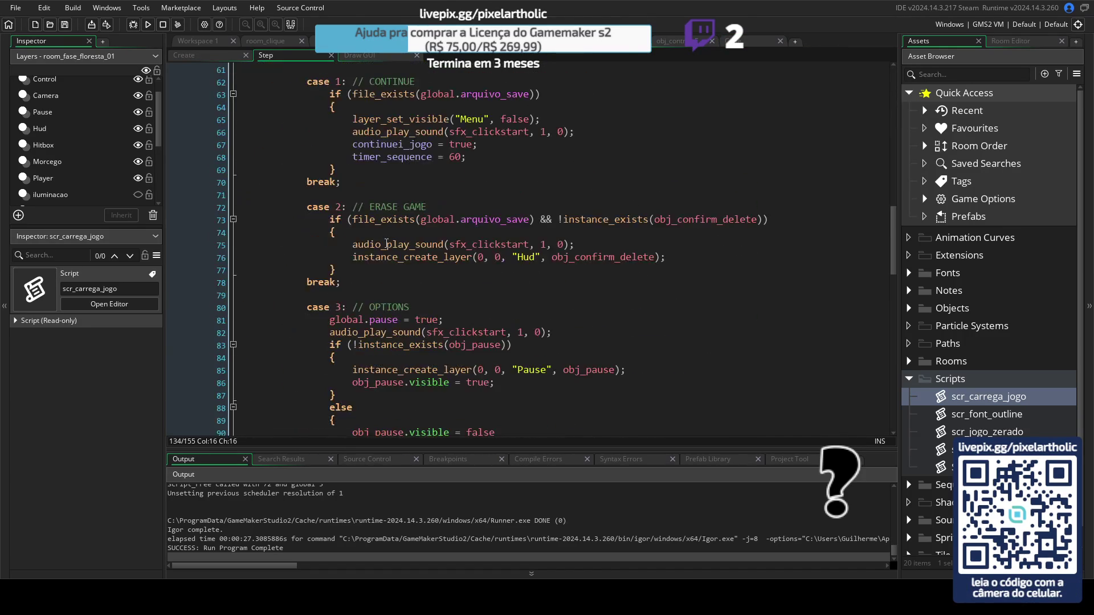
pyautogui.scroll(-7, 423, 295)
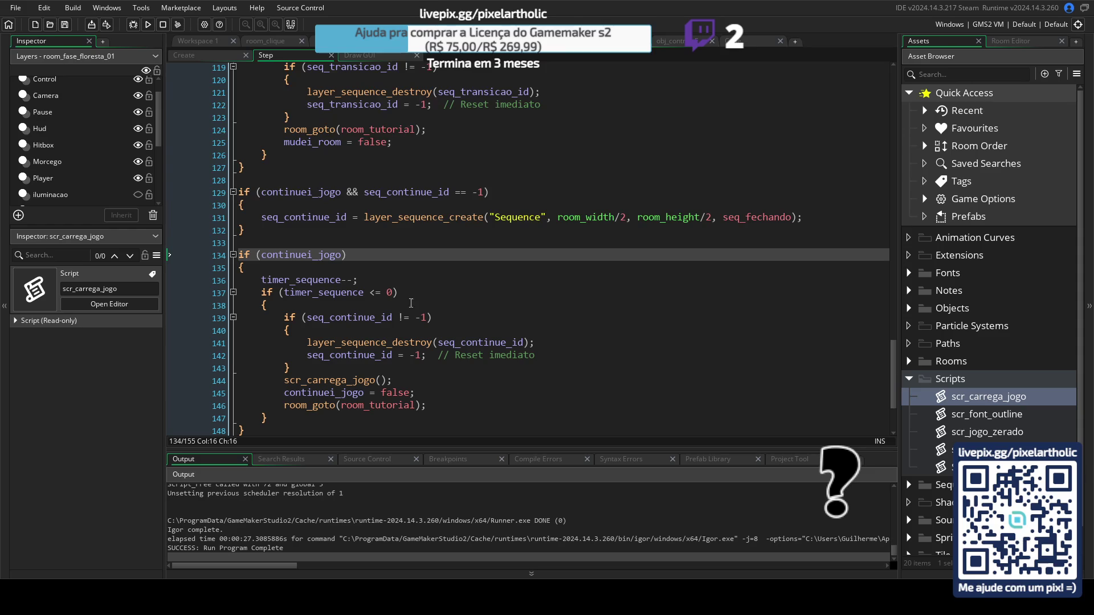
pyautogui.moveTo(895, 367)
pyautogui.mouseDown()
pyautogui.moveTo(891, 406)
pyautogui.moveTo(867, 256)
pyautogui.moveTo(860, 73)
pyautogui.mouseUp()
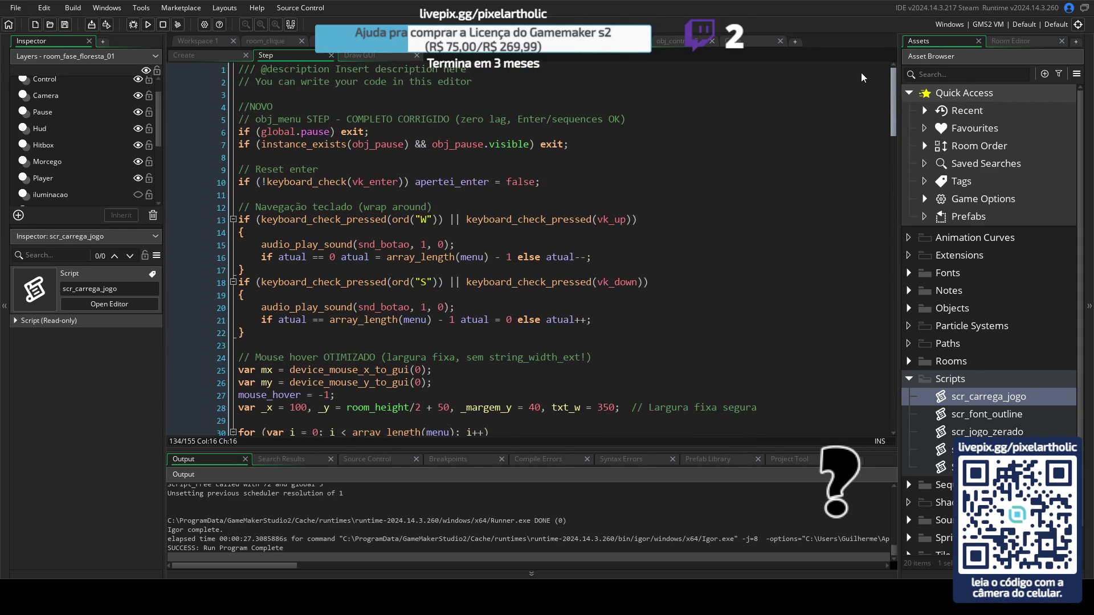
pyautogui.click(185, 55)
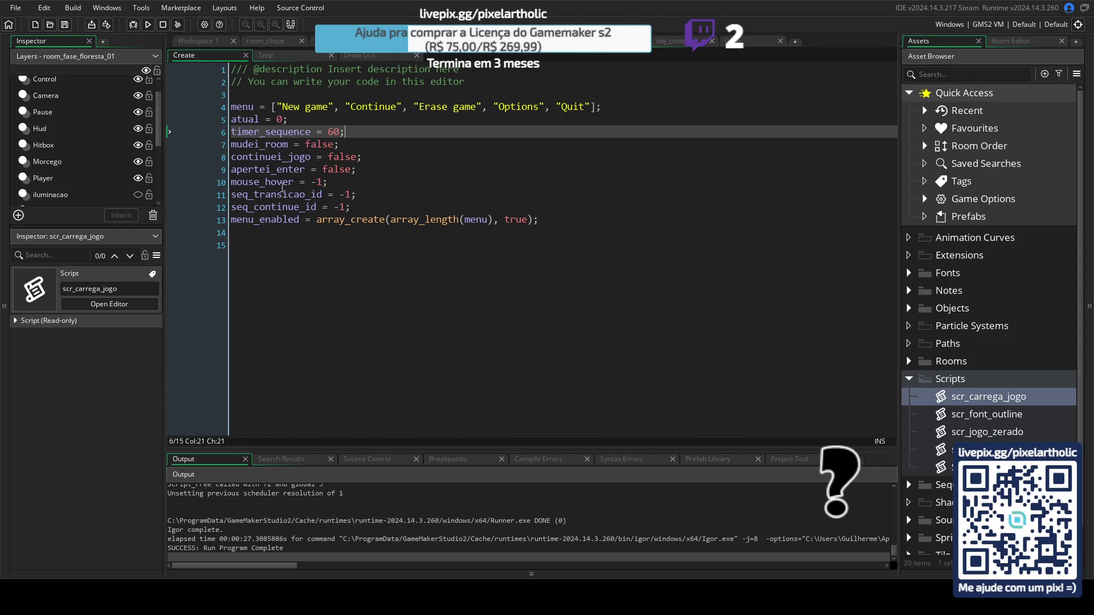
pyautogui.click(272, 55)
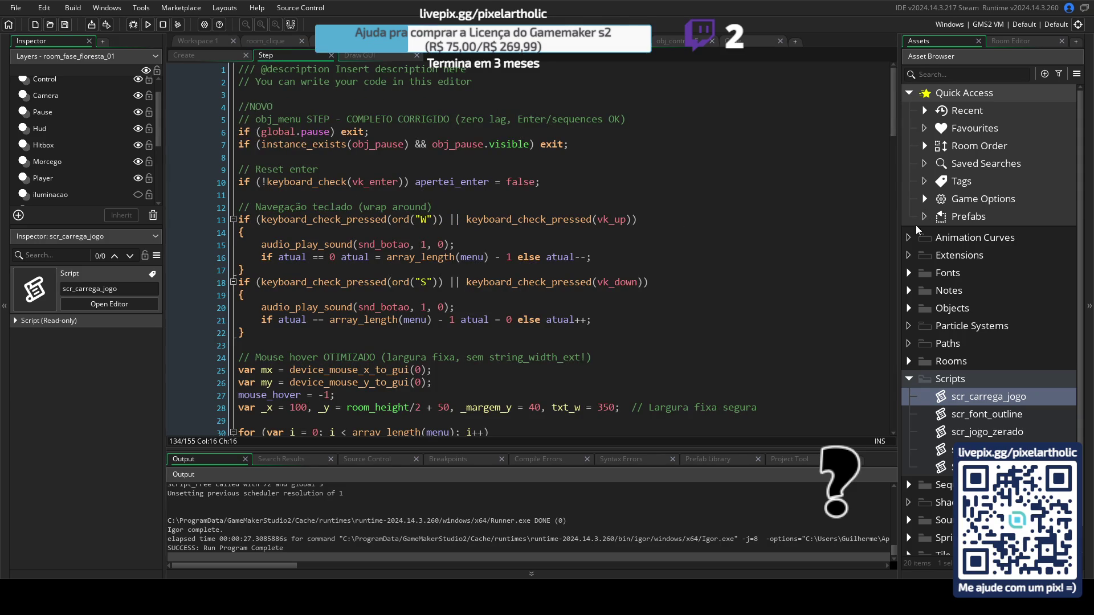
pyautogui.moveTo(894, 98)
pyautogui.mouseDown()
pyautogui.moveTo(880, 227)
pyautogui.moveTo(879, 213)
pyautogui.moveTo(891, 324)
pyautogui.moveTo(883, 317)
pyautogui.mouseUp()
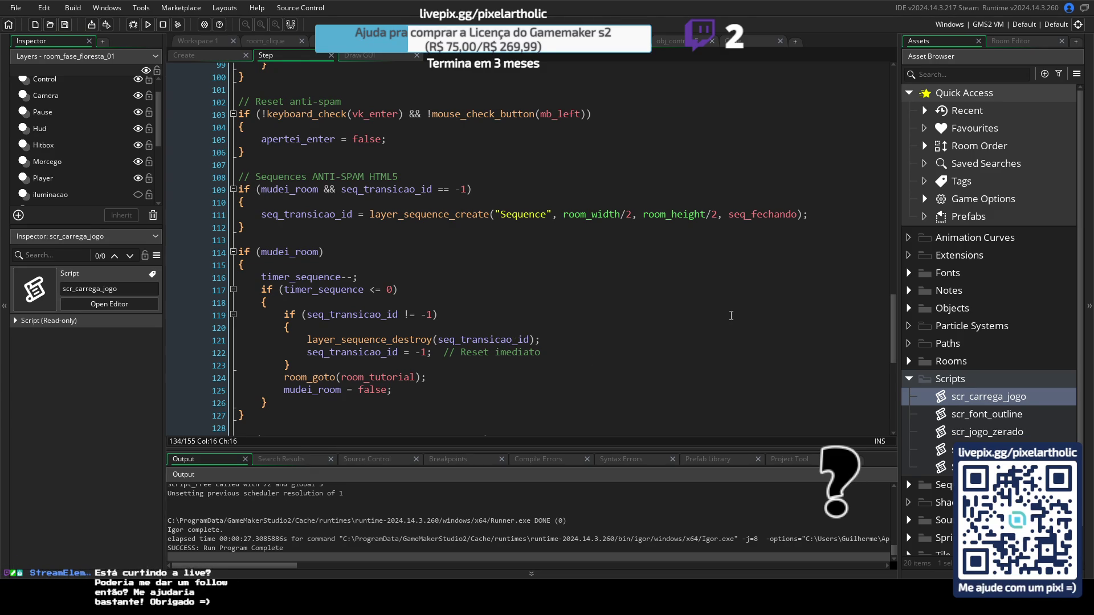
pyautogui.moveTo(894, 342)
pyautogui.mouseDown()
pyautogui.moveTo(900, 111)
pyautogui.moveTo(895, 185)
pyautogui.mouseUp()
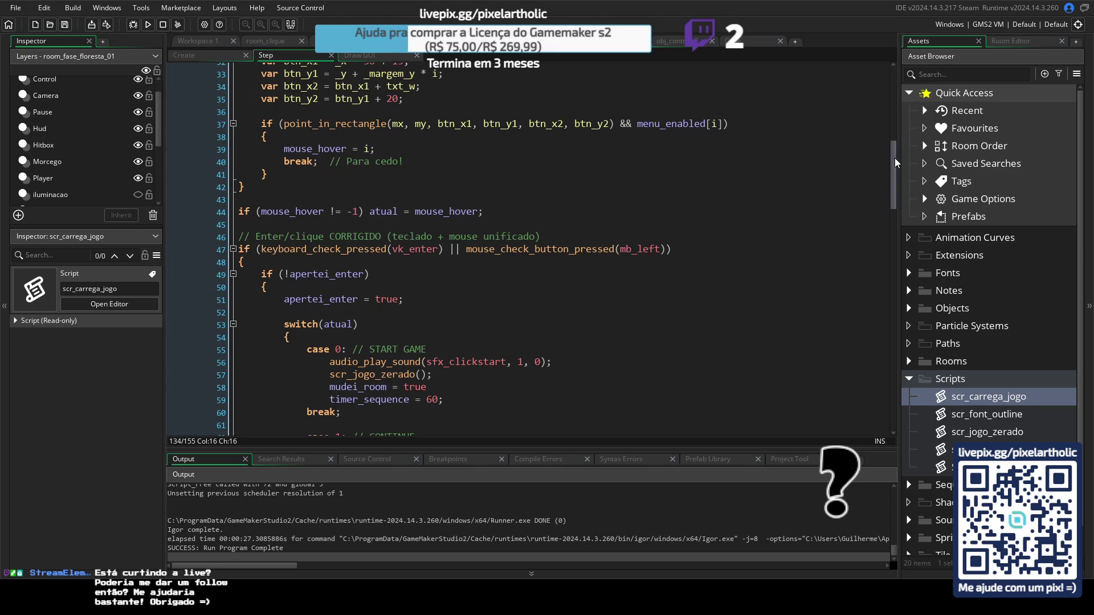
pyautogui.moveTo(894, 162); pyautogui.dragTo(887, 321)
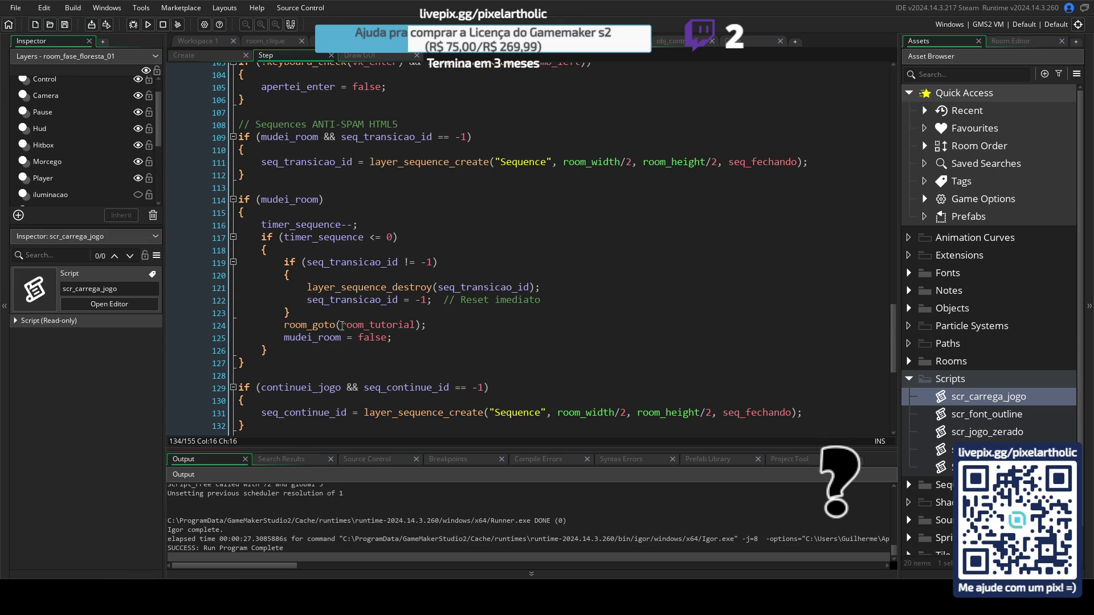
pyautogui.click(342, 325)
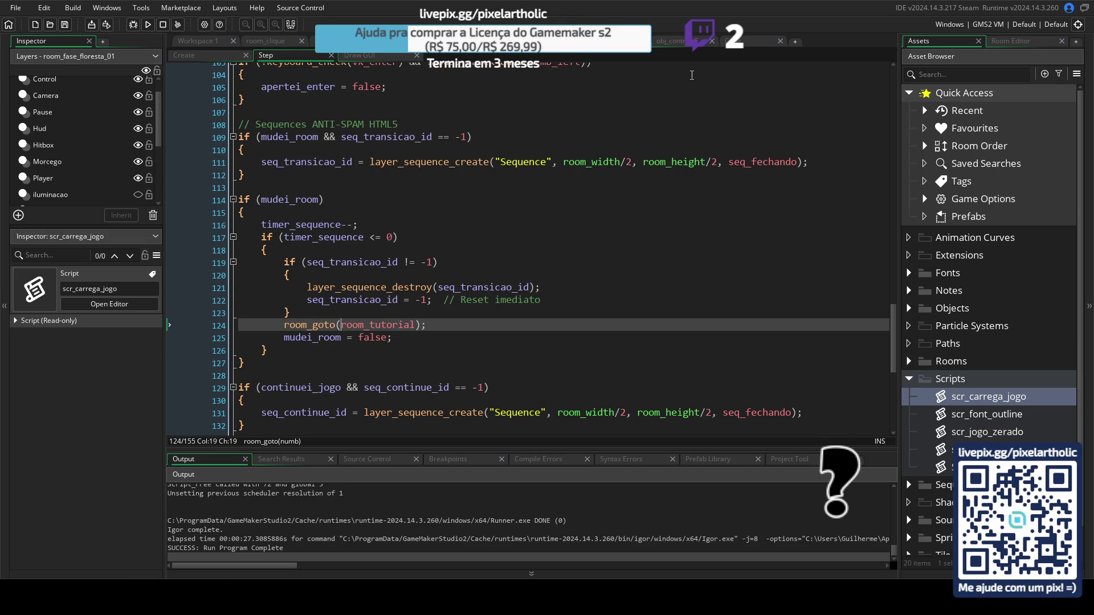
pyautogui.click(672, 41)
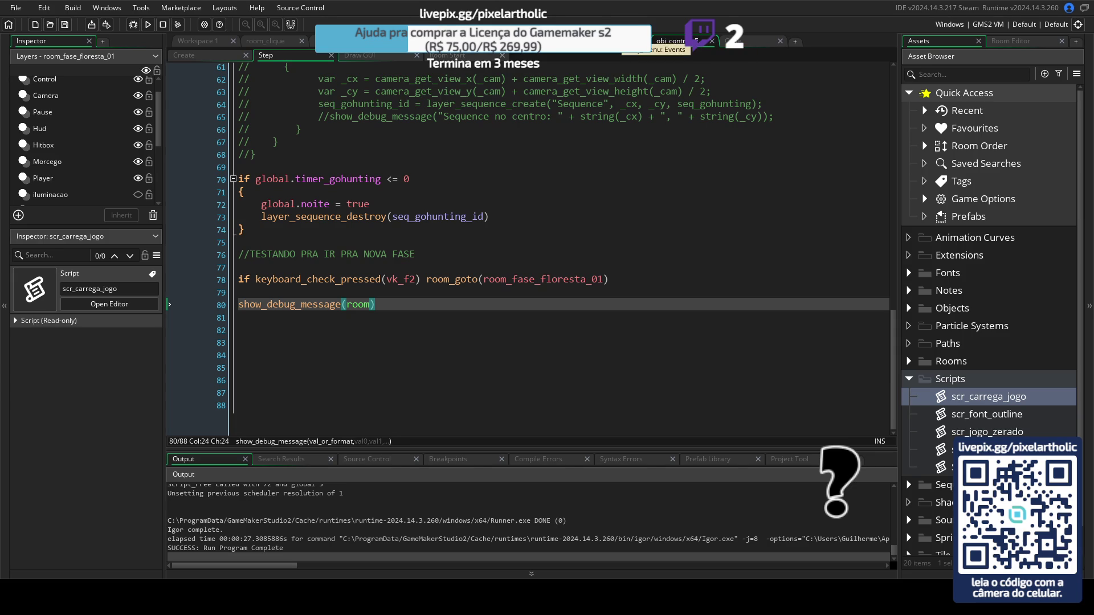
pyautogui.hotkey('ctrl', 'Tab')
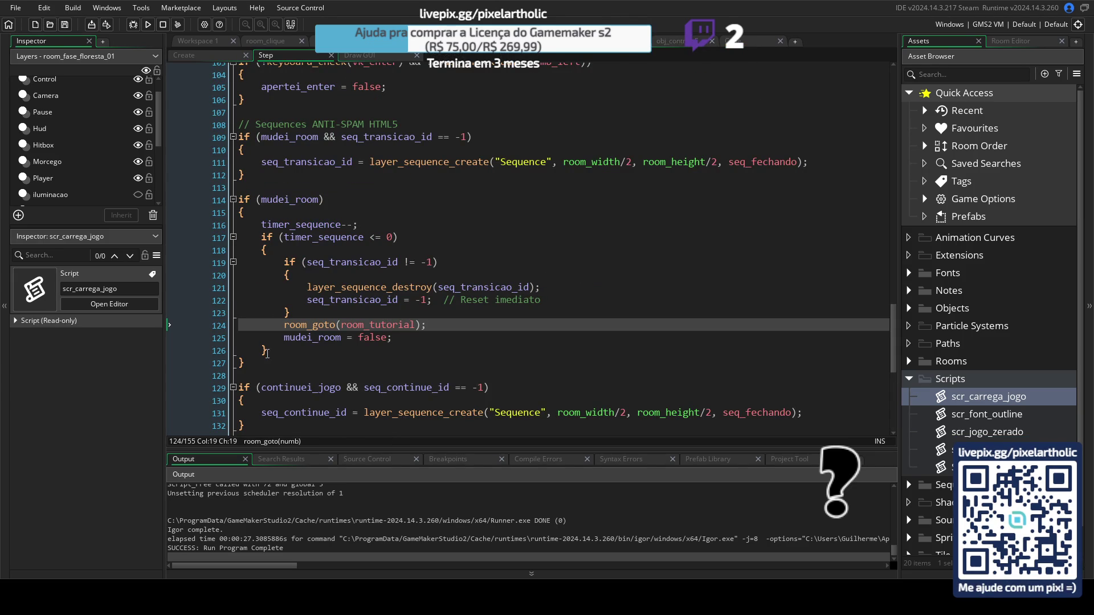
pyautogui.moveTo(261, 362); pyautogui.dragTo(241, 193)
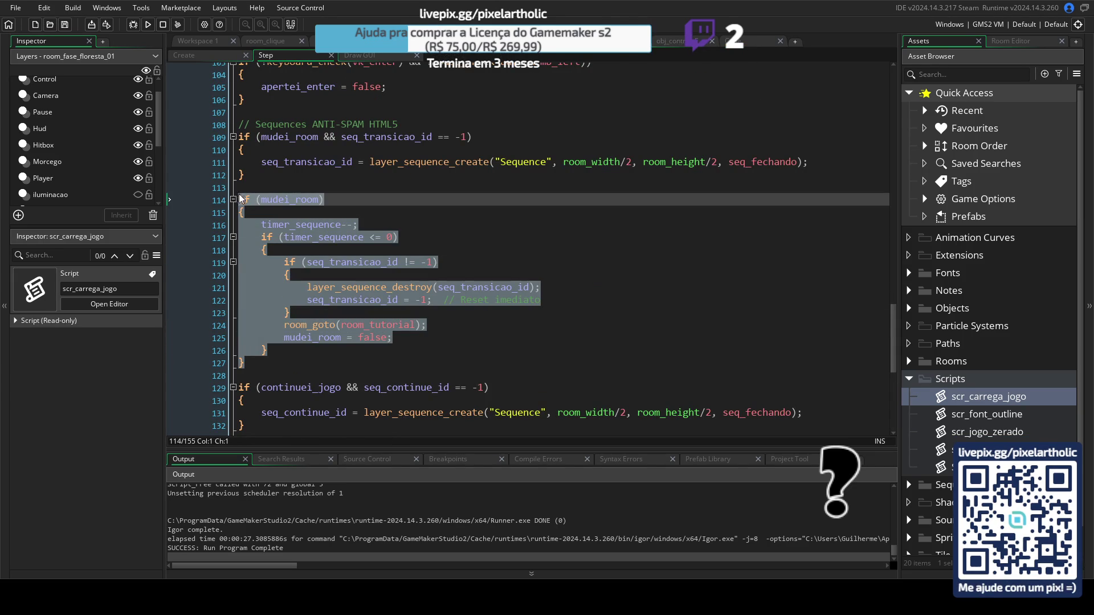
pyautogui.click(517, 313)
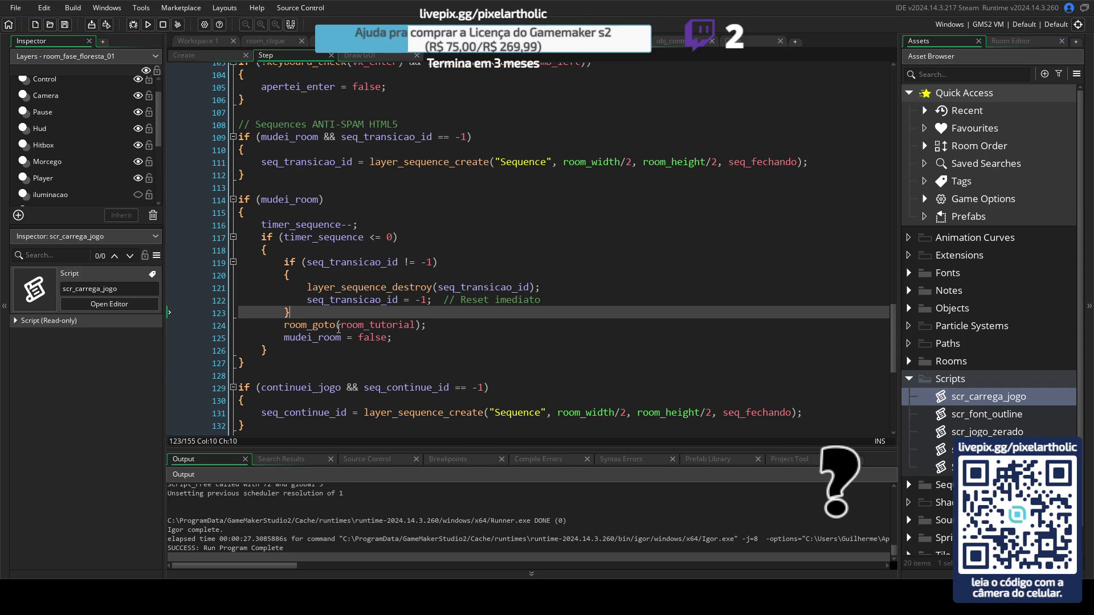
pyautogui.moveTo(341, 328); pyautogui.dragTo(414, 322)
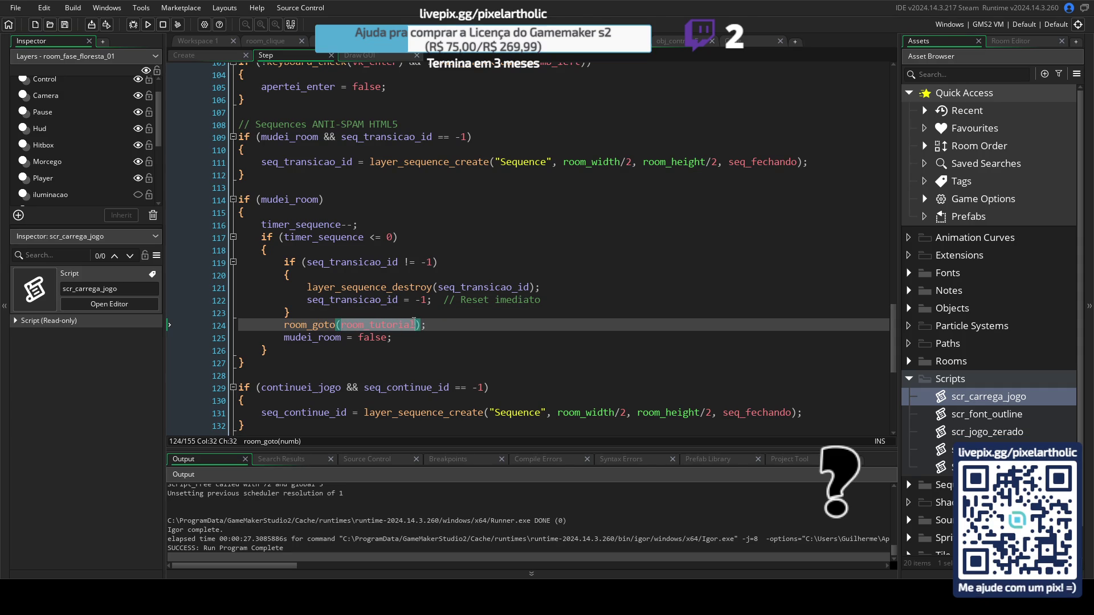
pyautogui.write('room_p')
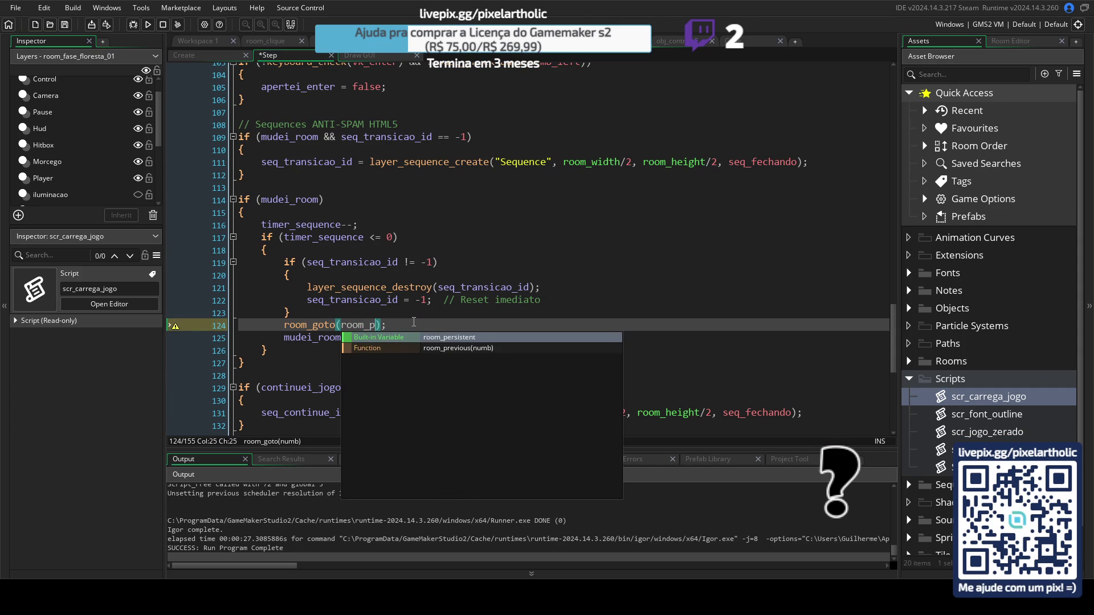
pyautogui.press('Down')
pyautogui.press('Return')
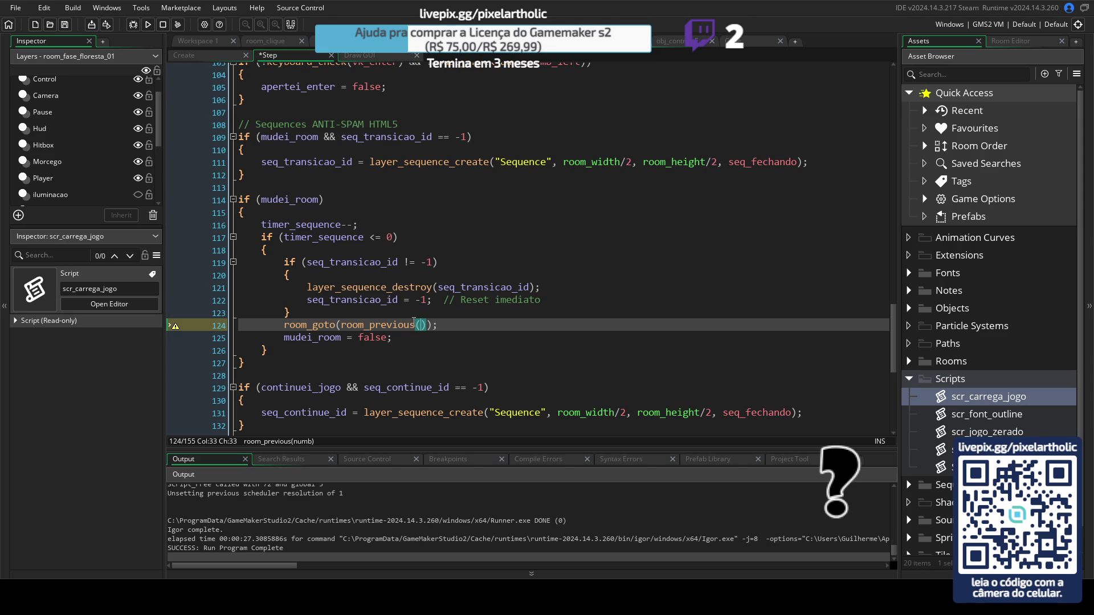
pyautogui.hotkey('ctrl', 'z')
pyautogui.hotkey('ctrl', 'z')
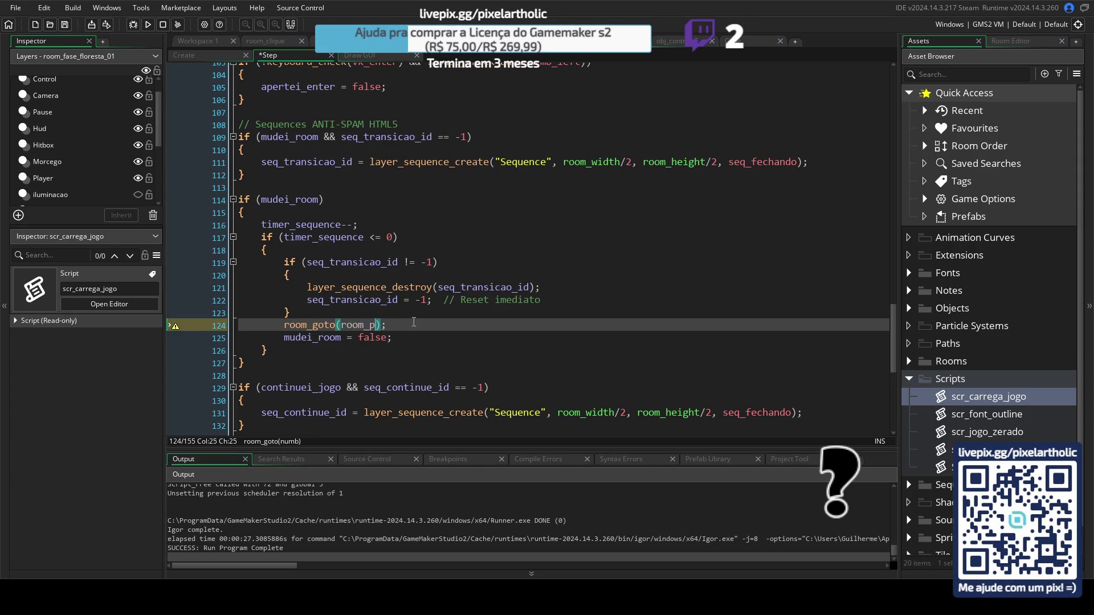
pyautogui.write('tutorial')
pyautogui.click(464, 330)
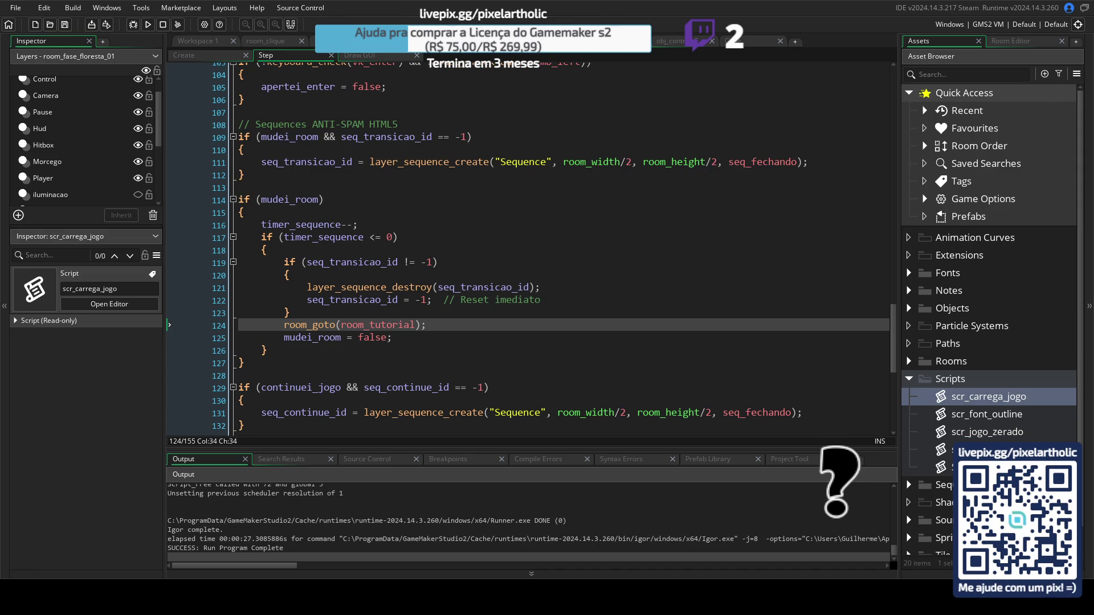
# Step: Test-run the game with room_goto(room_tutorial) commented out, then restore that line
pyautogui.click(286, 324)
pyautogui.write('//')
pyautogui.press('F5')
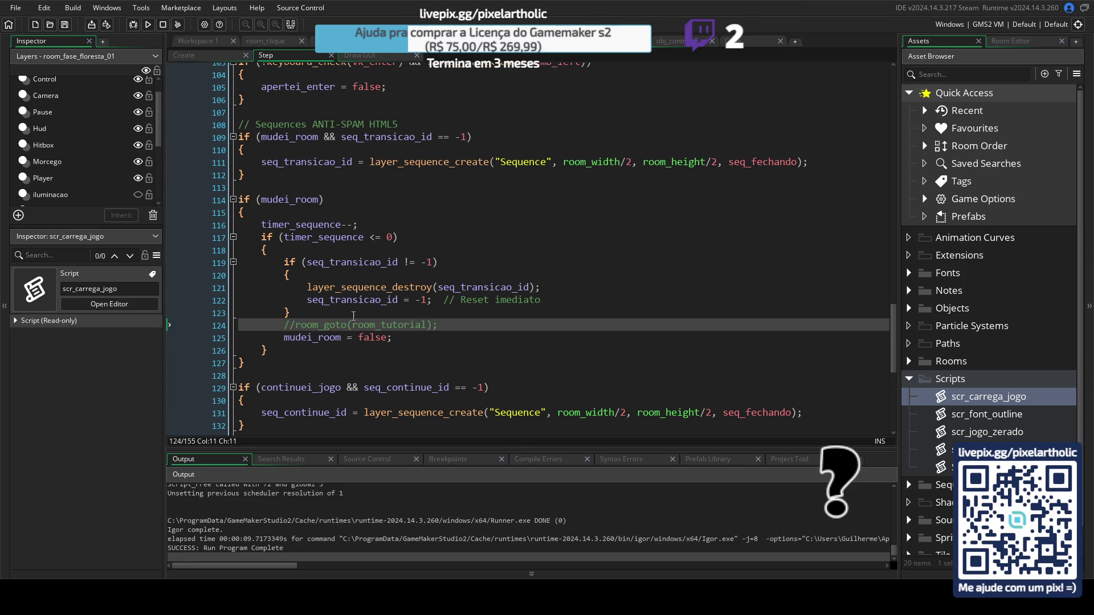
pyautogui.hotkey('ctrl', 'shift', 'k')
# Step: Insert the comment '//Ir pra room correta' above room_goto(room_tutorial) and save
pyautogui.click(443, 326)
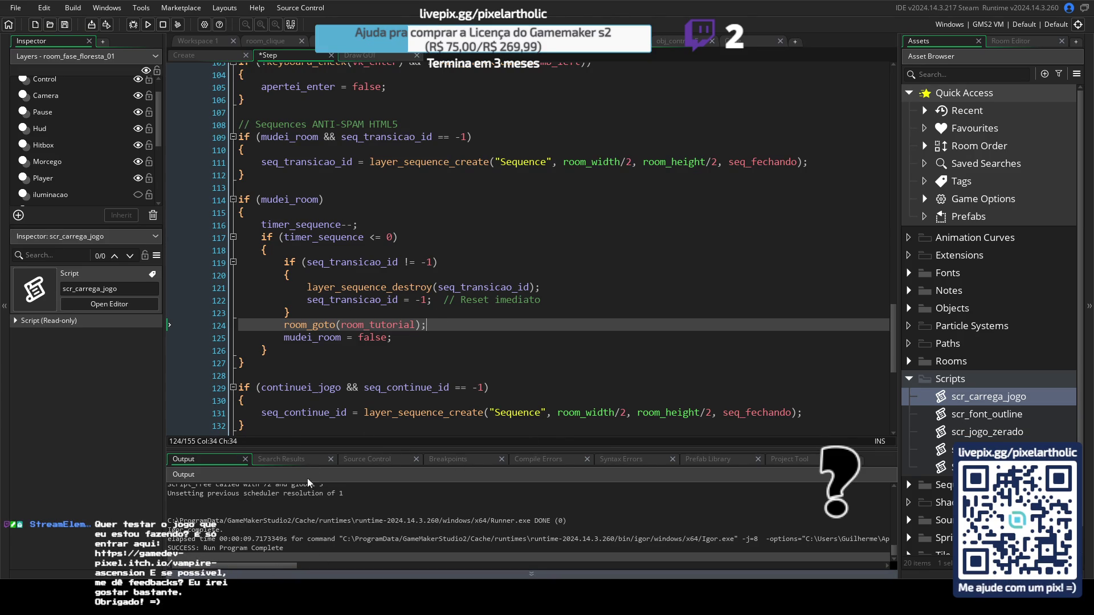
pyautogui.click(305, 315)
pyautogui.press('Return')
pyautogui.write('//')
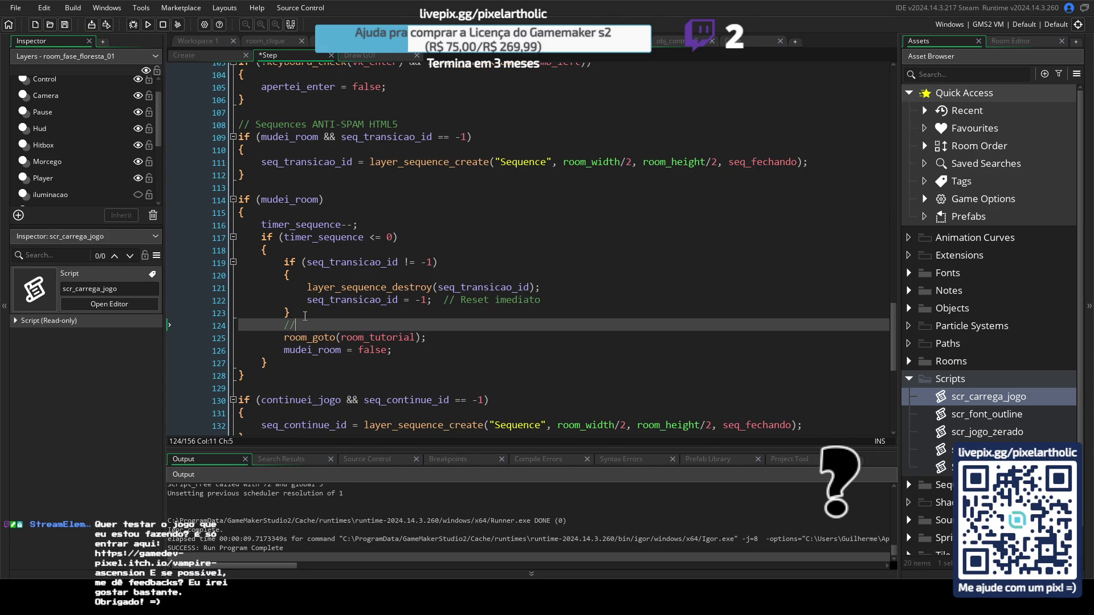
pyautogui.write('Ir pra room ')
pyautogui.write('correta')
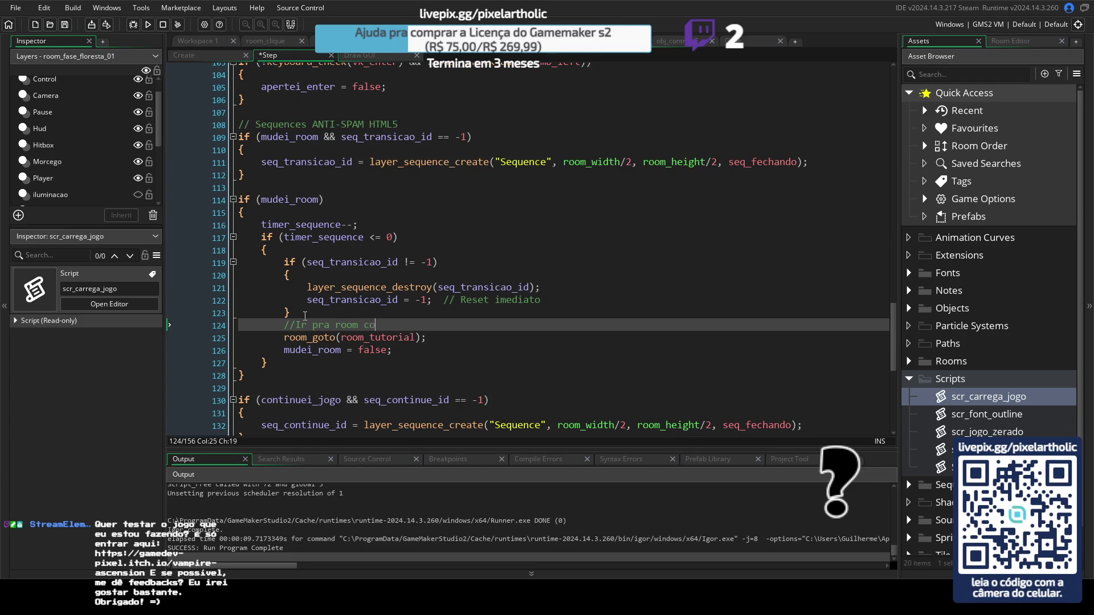
pyautogui.hotkey('ctrl', 's')
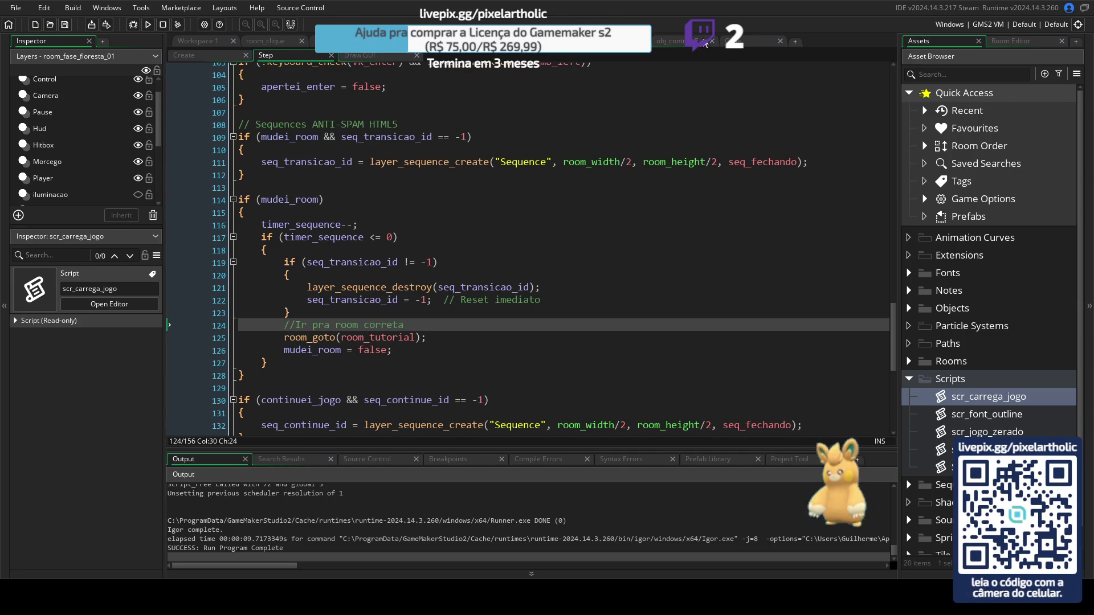
# Step: In scr_carrega_jogo, comment out lines 18–20 and uncomment the asset_get_index room_goto line
pyautogui.click(740, 44)
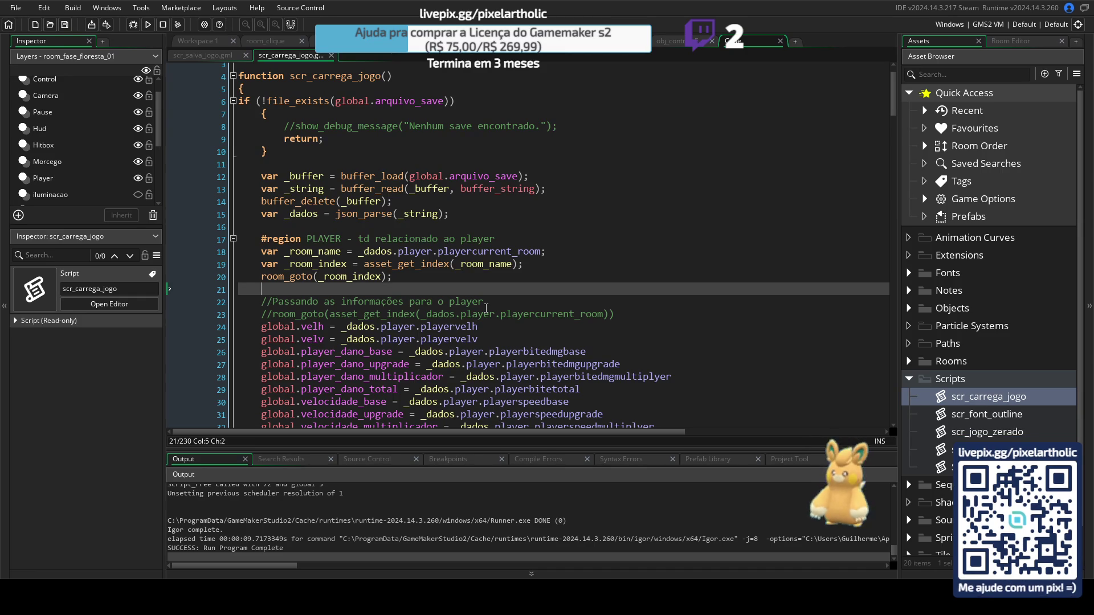
pyautogui.moveTo(403, 278); pyautogui.dragTo(244, 253)
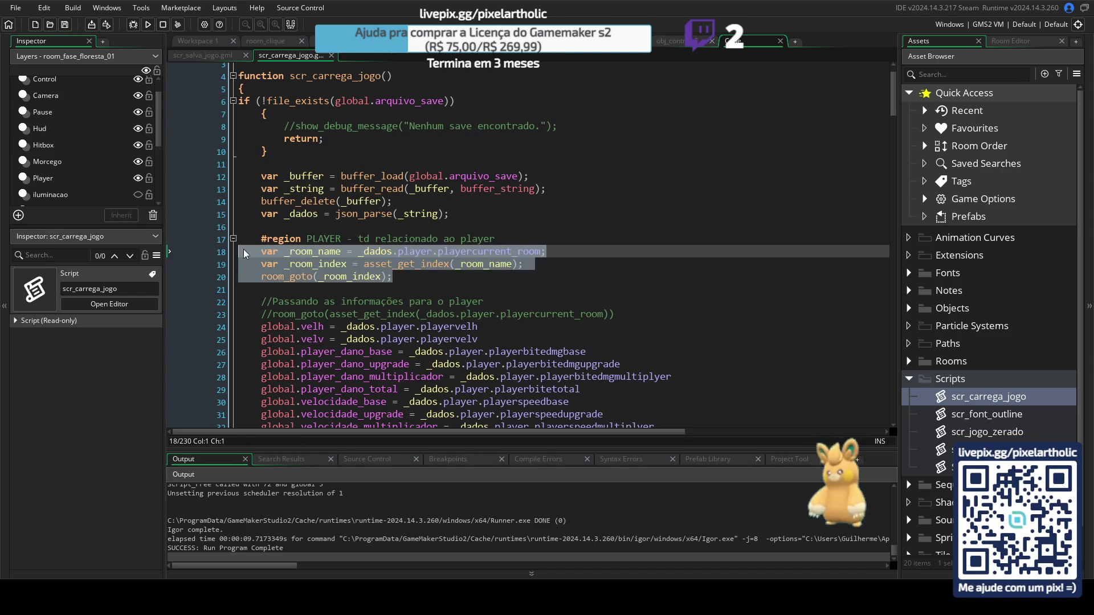
pyautogui.hotkey('ctrl', 'k')
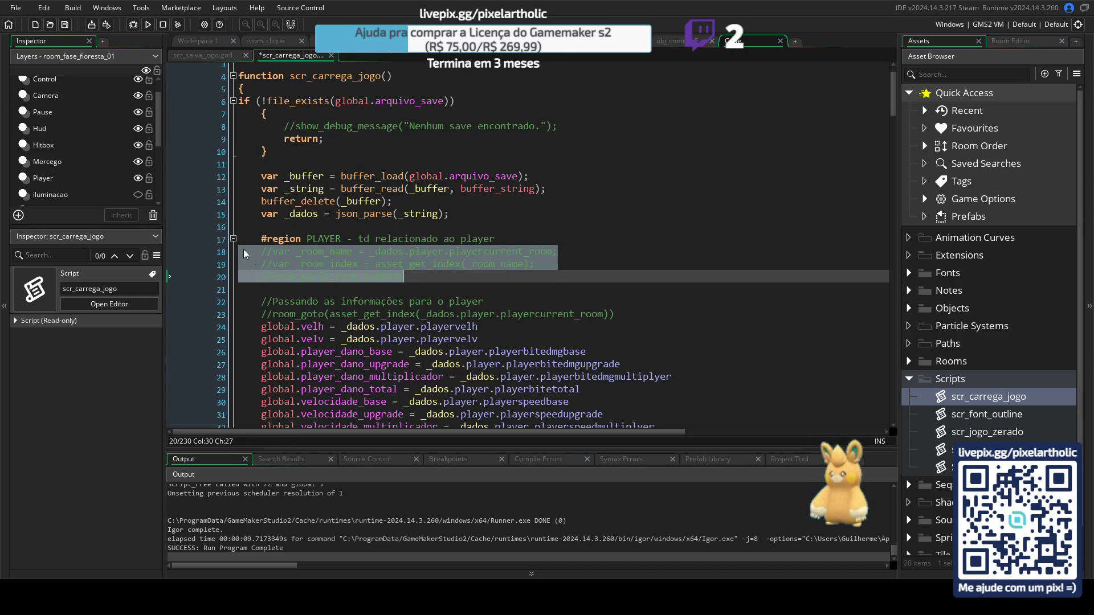
pyautogui.click(274, 314)
pyautogui.press('BackSpace')
pyautogui.press('BackSpace')
pyautogui.click(417, 275)
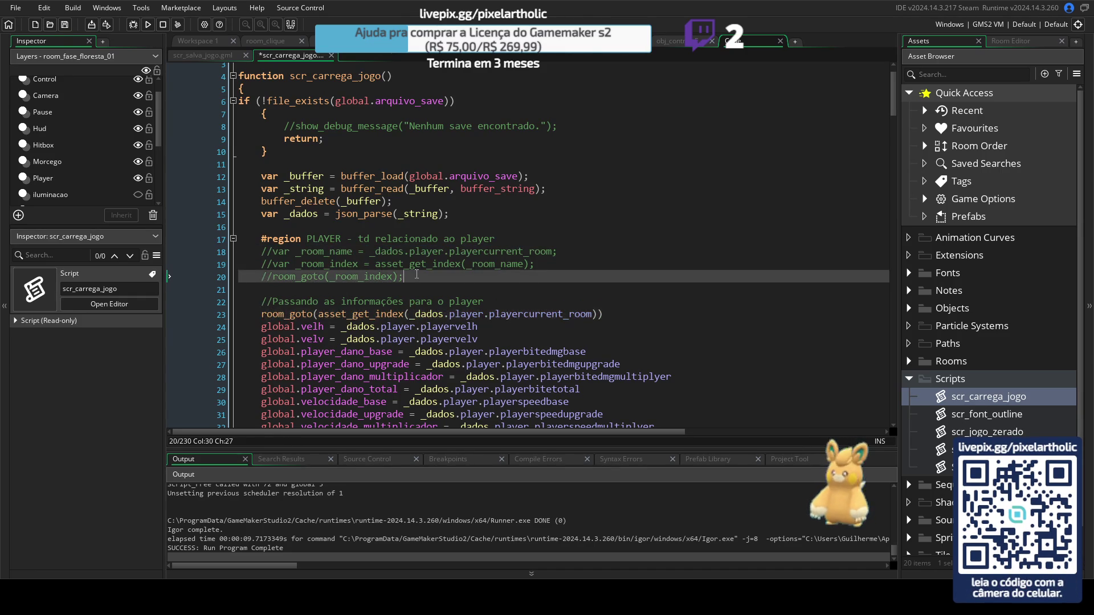
pyautogui.press('Delete')
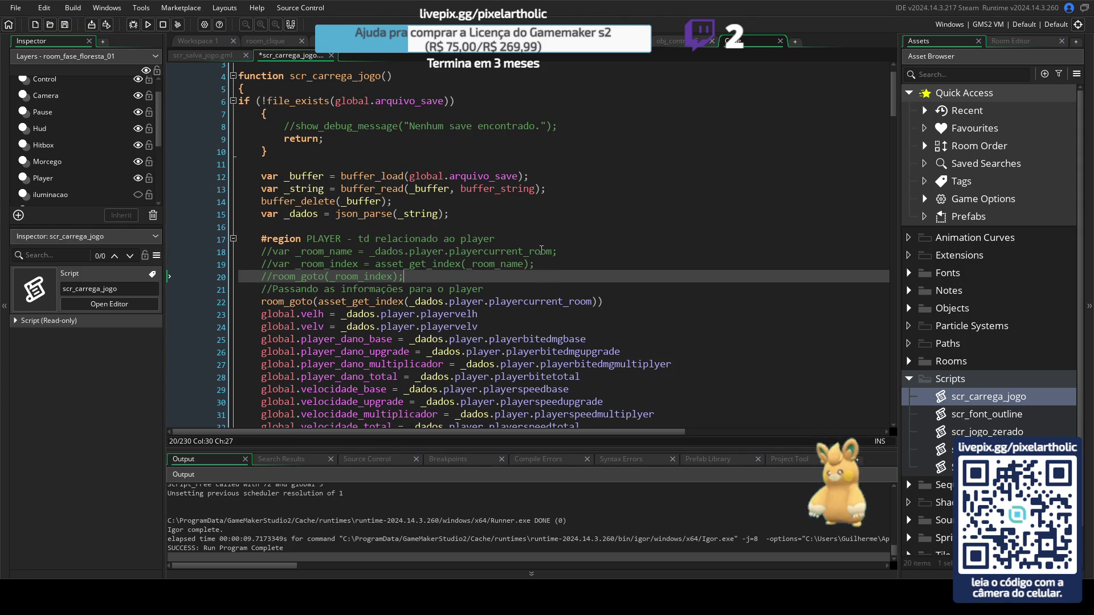
# Step: Delete the test comment and old _room_name/_room_index var lines below #region PLAYER
pyautogui.click(504, 239)
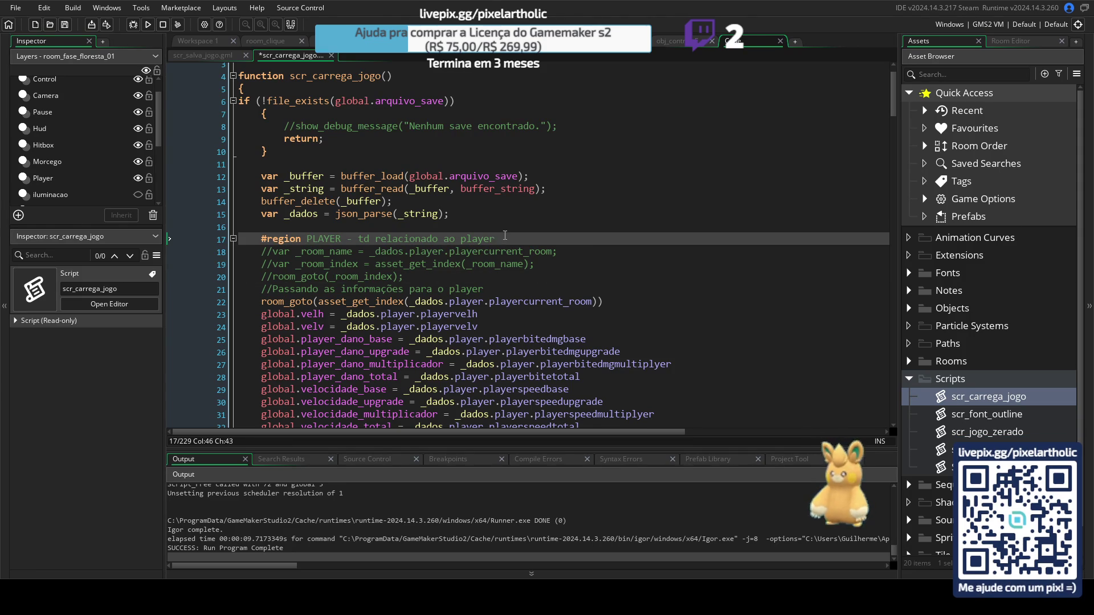
pyautogui.press('Return')
pyautogui.write('//teste')
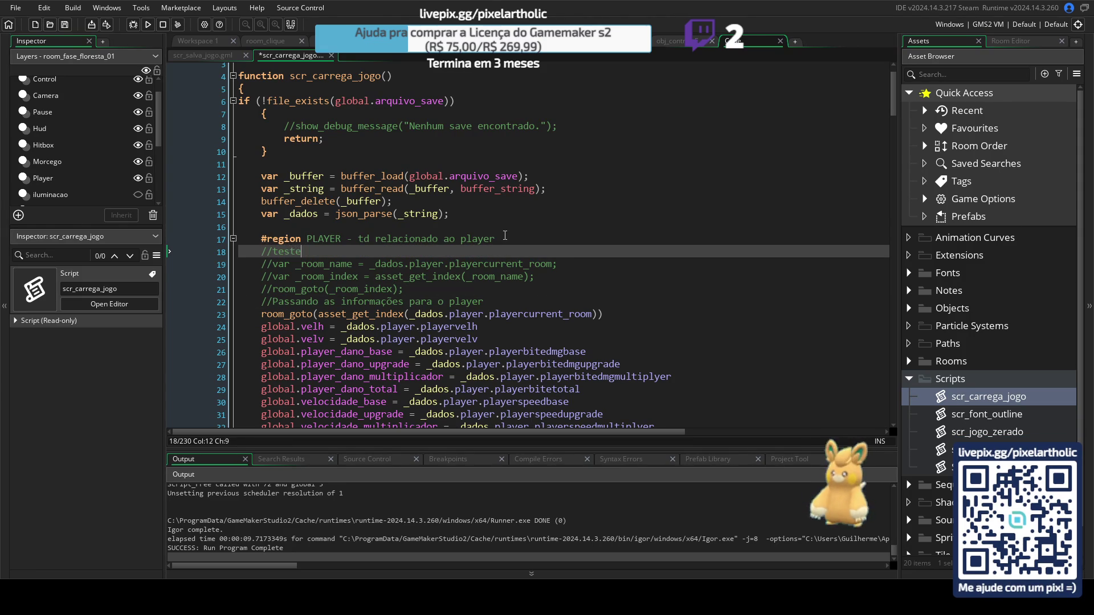
pyautogui.write(' de')
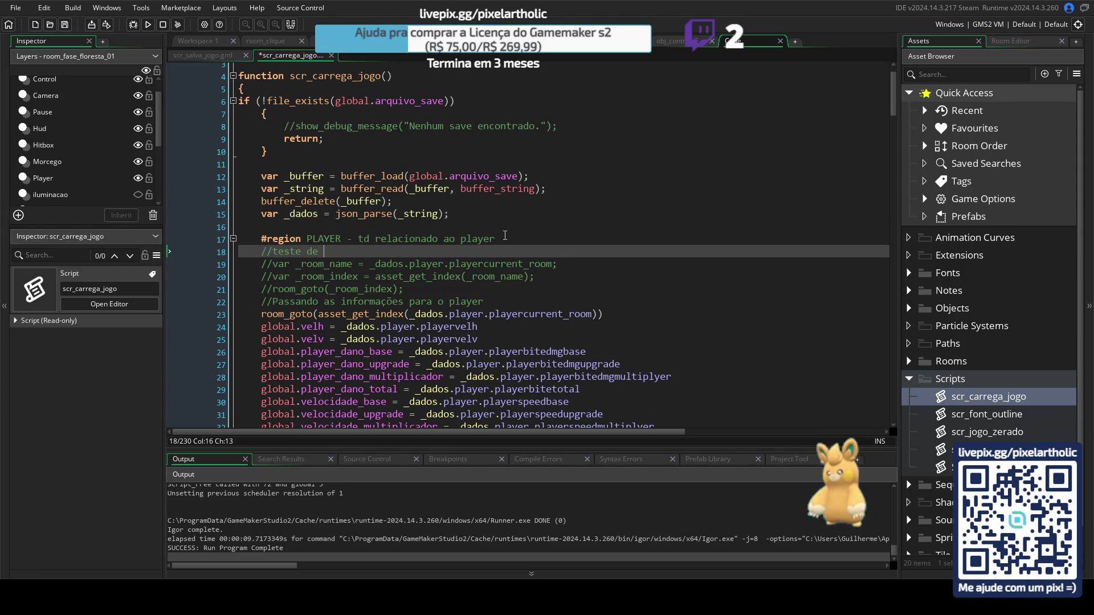
pyautogui.press('BackSpace')
pyautogui.press('BackSpace')
pyautogui.press('BackSpace')
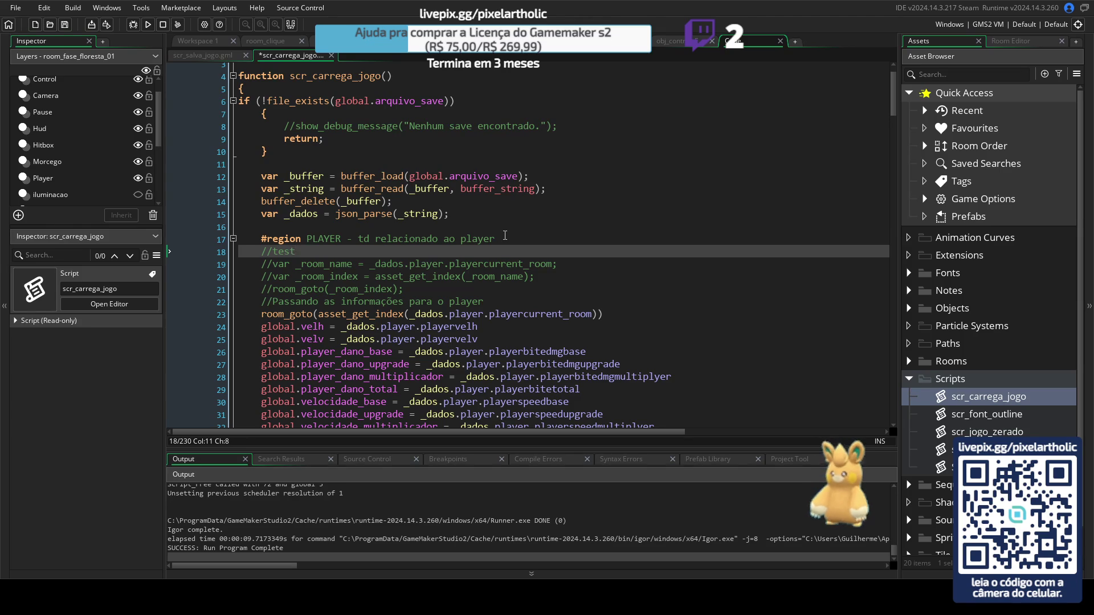
pyautogui.write('e')
pyautogui.click(553, 276)
pyautogui.moveTo(553, 277); pyautogui.dragTo(486, 246)
pyautogui.press('BackSpace')
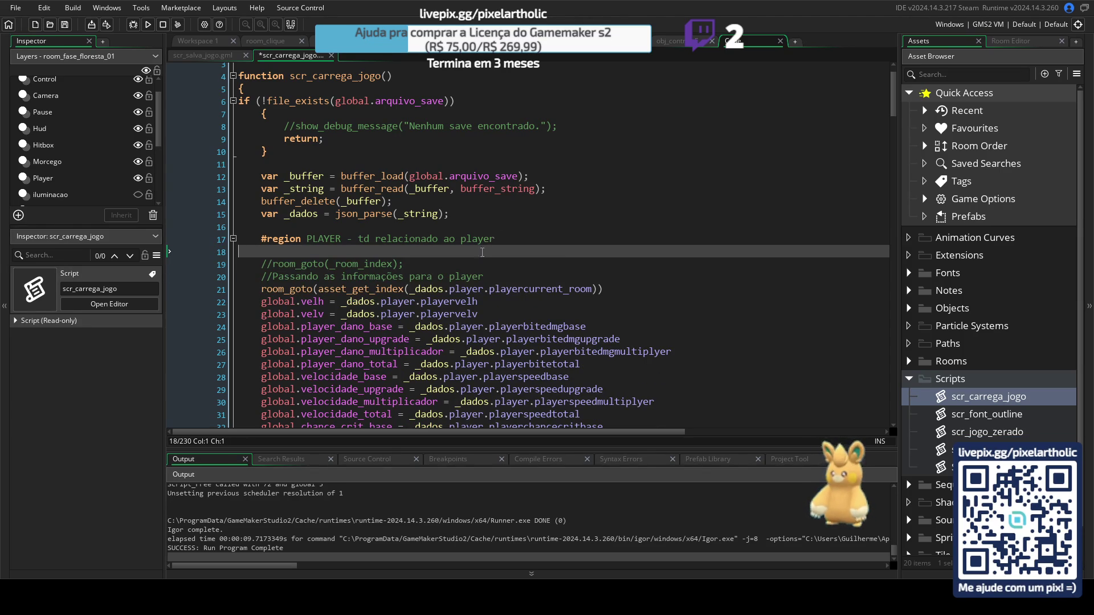
# Step: Delete the room_goto(_room_index) line and leftover blank lines, then view scr_salva_jogo
pyautogui.click(275, 265)
pyautogui.press('BackSpace')
pyautogui.press('BackSpace')
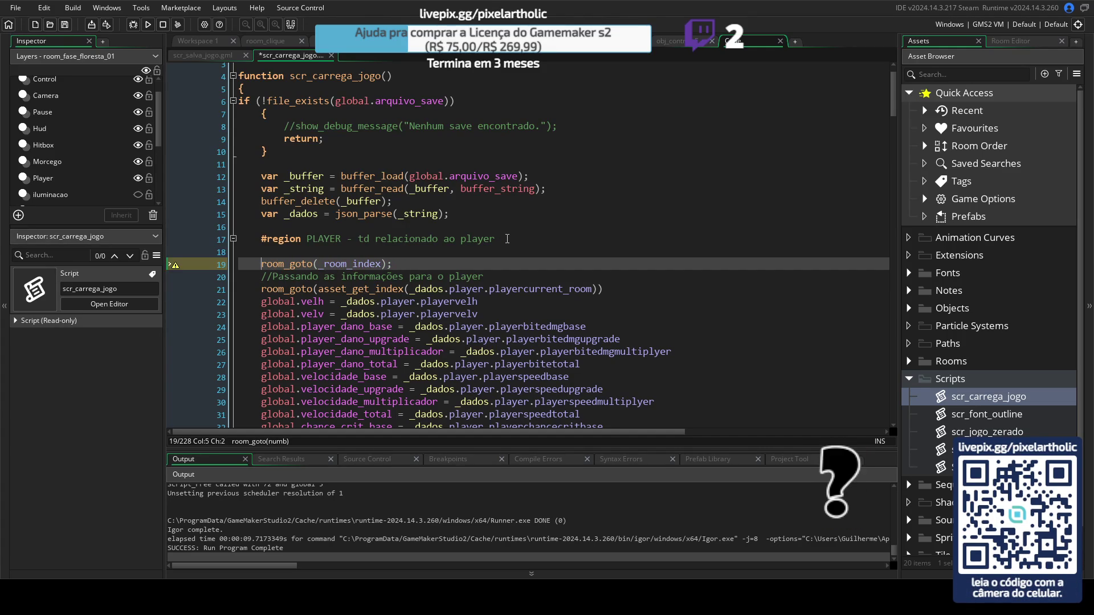
pyautogui.moveTo(399, 264); pyautogui.dragTo(219, 268)
pyautogui.press('BackSpace')
pyautogui.click(515, 239)
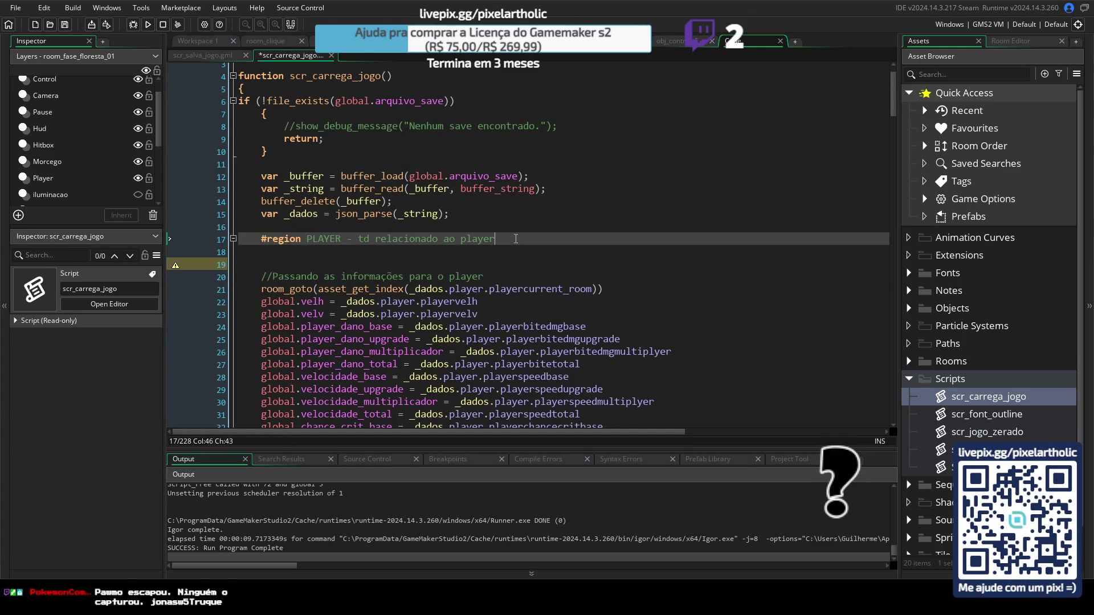
pyautogui.press('Delete')
pyautogui.press('Delete')
pyautogui.click(217, 55)
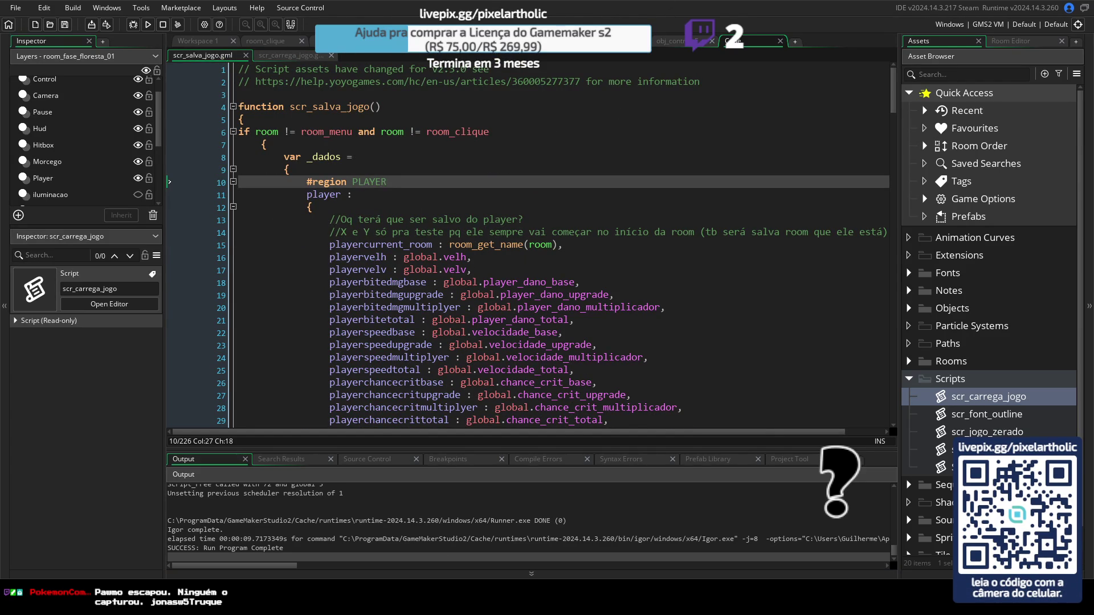
# Step: Return to obj_menu's Step code and scroll to the 'Ir pra room correta' comment at line 124
pyautogui.click(678, 40)
pyautogui.scroll(10, 795, 292)
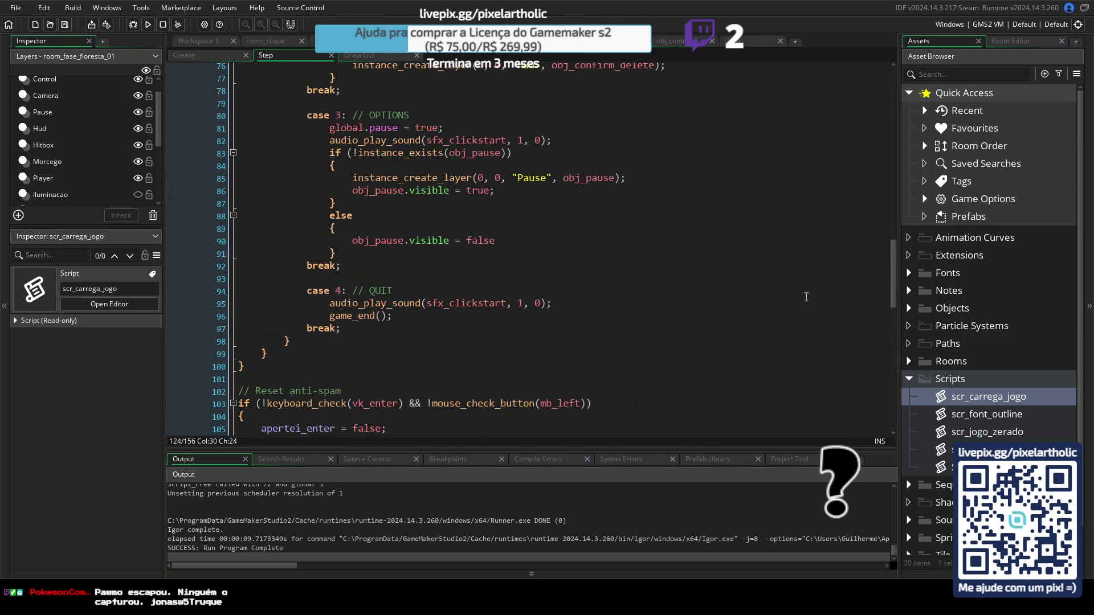
pyautogui.scroll(20, 875, 257)
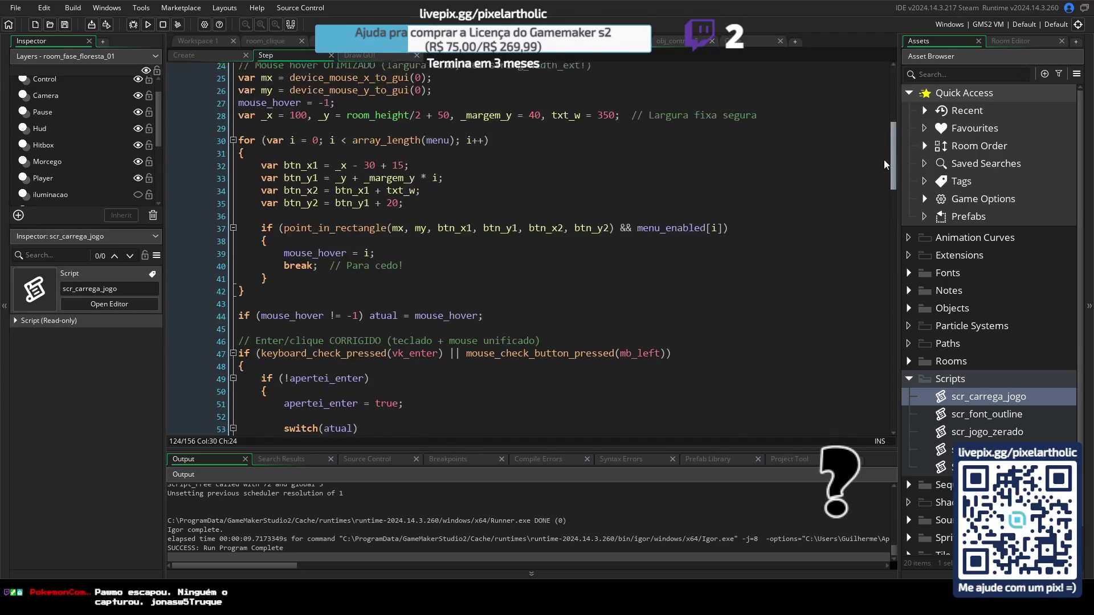
pyautogui.scroll(2, 878, 129)
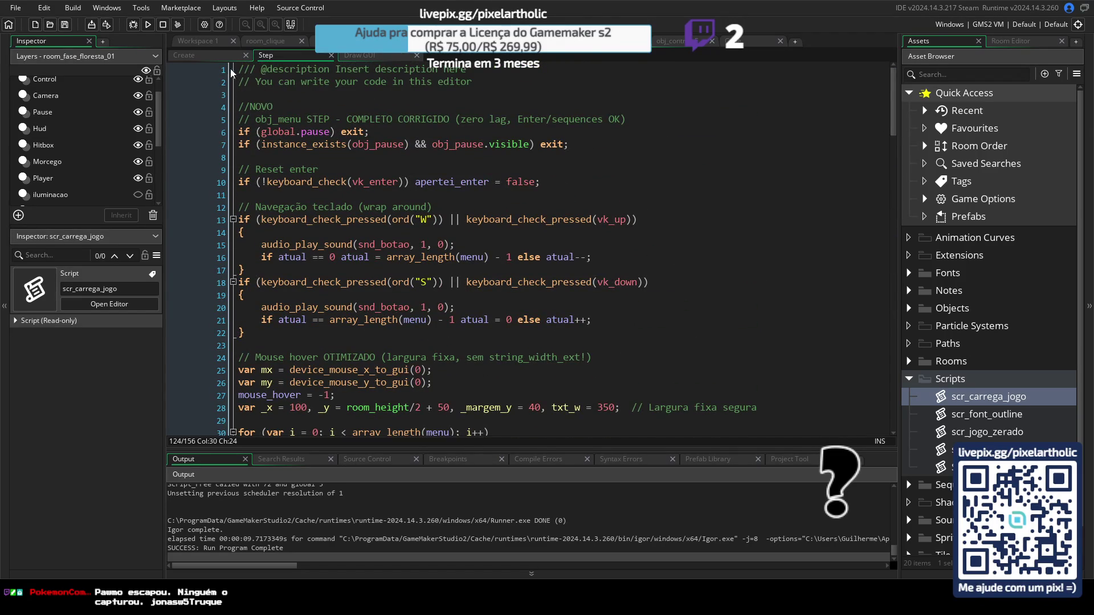
pyautogui.click(217, 60)
pyautogui.click(267, 56)
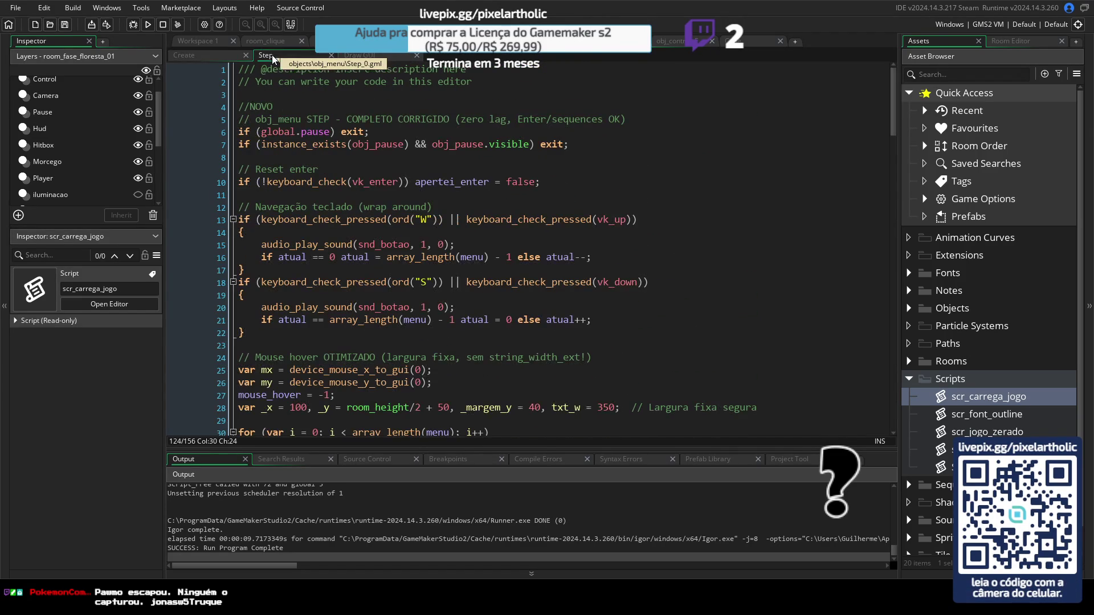
pyautogui.scroll(-8, 632, 194)
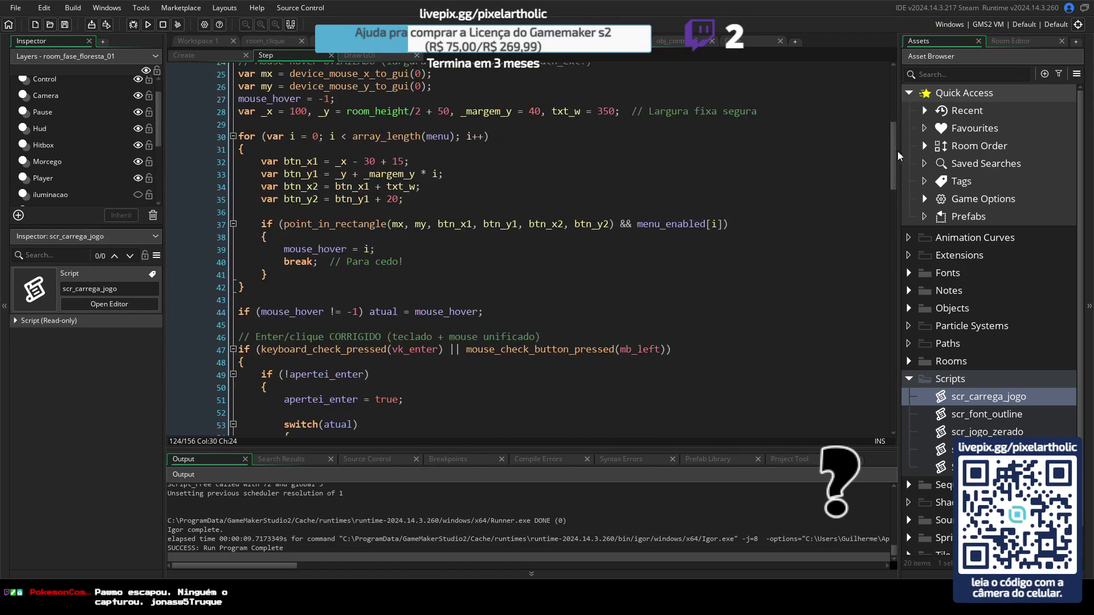
pyautogui.moveTo(893, 143)
pyautogui.mouseDown()
pyautogui.moveTo(893, 239)
pyautogui.moveTo(867, 380)
pyautogui.moveTo(867, 309)
pyautogui.mouseUp()
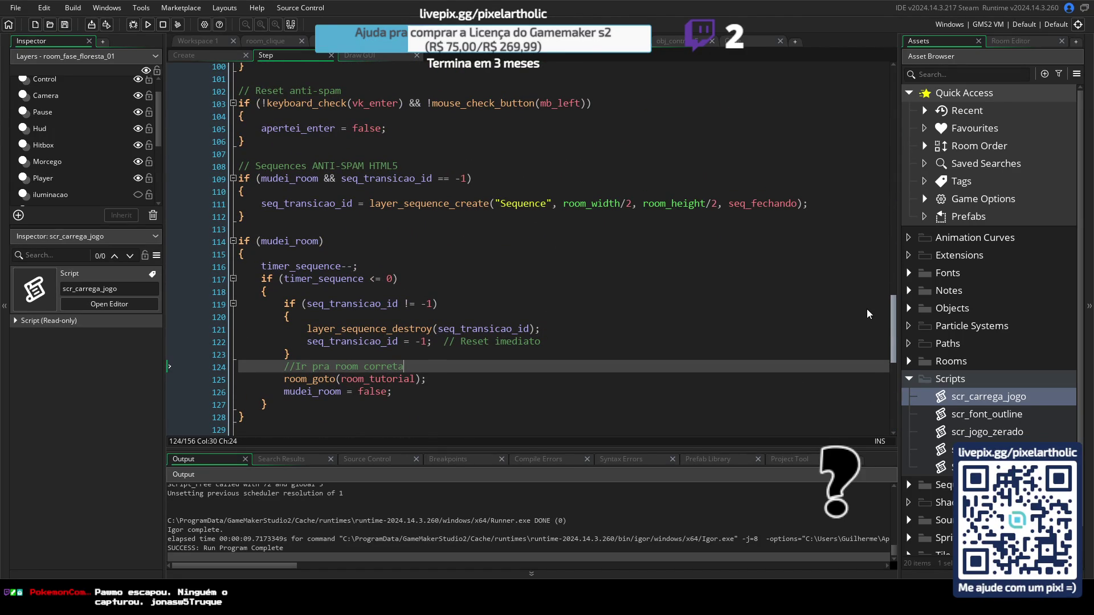
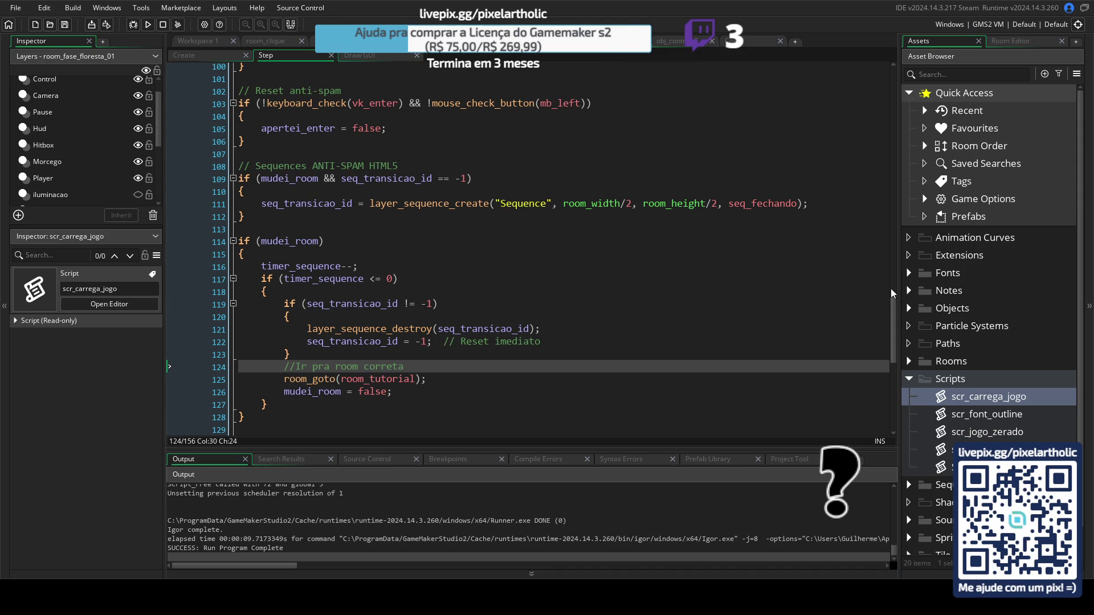
# Step: Fold the Enter/click handling block at line 47 of the obj_menu Step event
pyautogui.moveTo(891, 317)
pyautogui.mouseDown()
pyautogui.moveTo(877, 71)
pyautogui.moveTo(870, 170)
pyautogui.mouseUp()
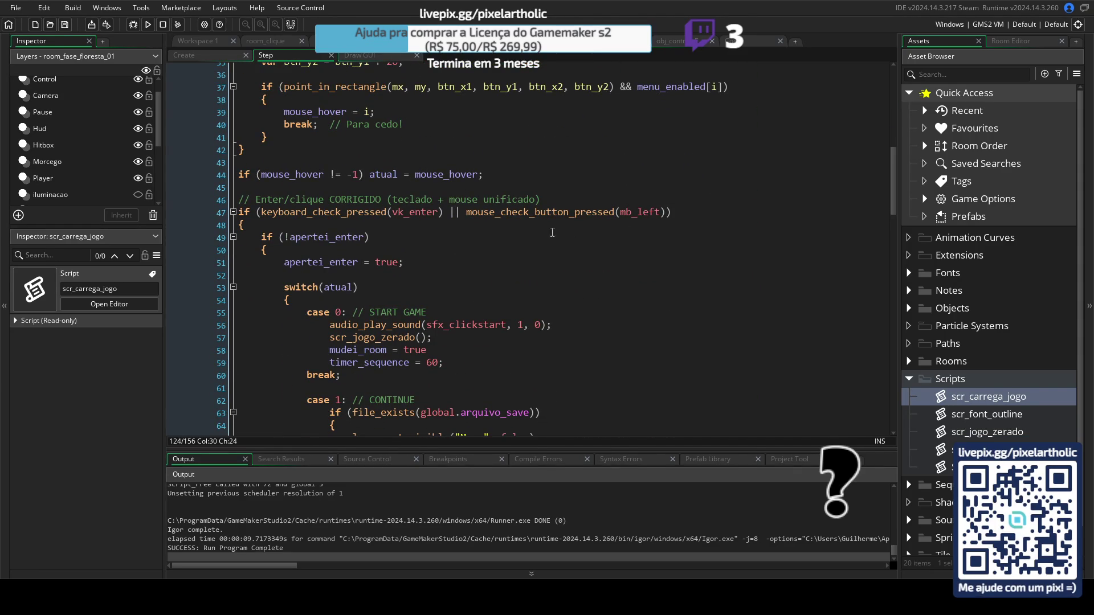
pyautogui.scroll(-2, 540, 223)
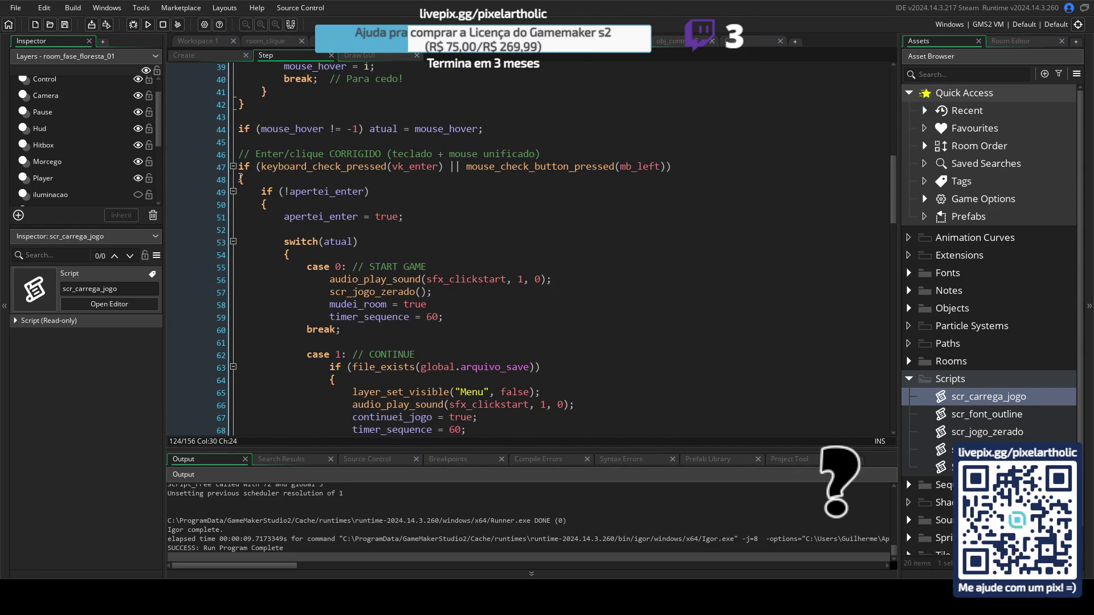
pyautogui.click(240, 179)
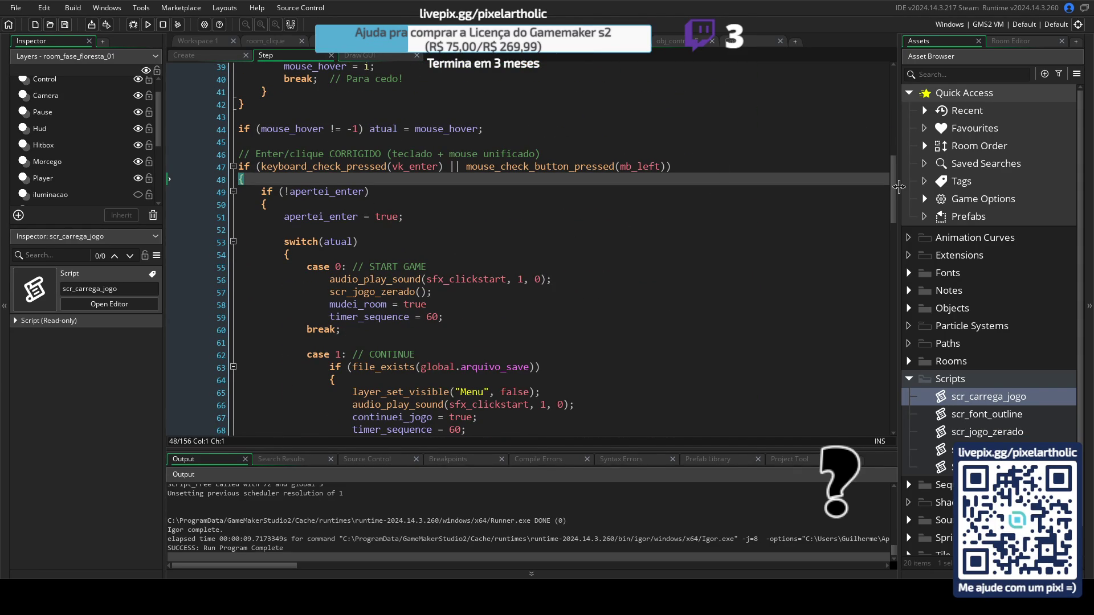
pyautogui.moveTo(894, 183)
pyautogui.mouseDown()
pyautogui.moveTo(897, 280)
pyautogui.moveTo(880, 129)
pyautogui.moveTo(871, 163)
pyautogui.mouseUp()
pyautogui.scroll(-3, 871, 163)
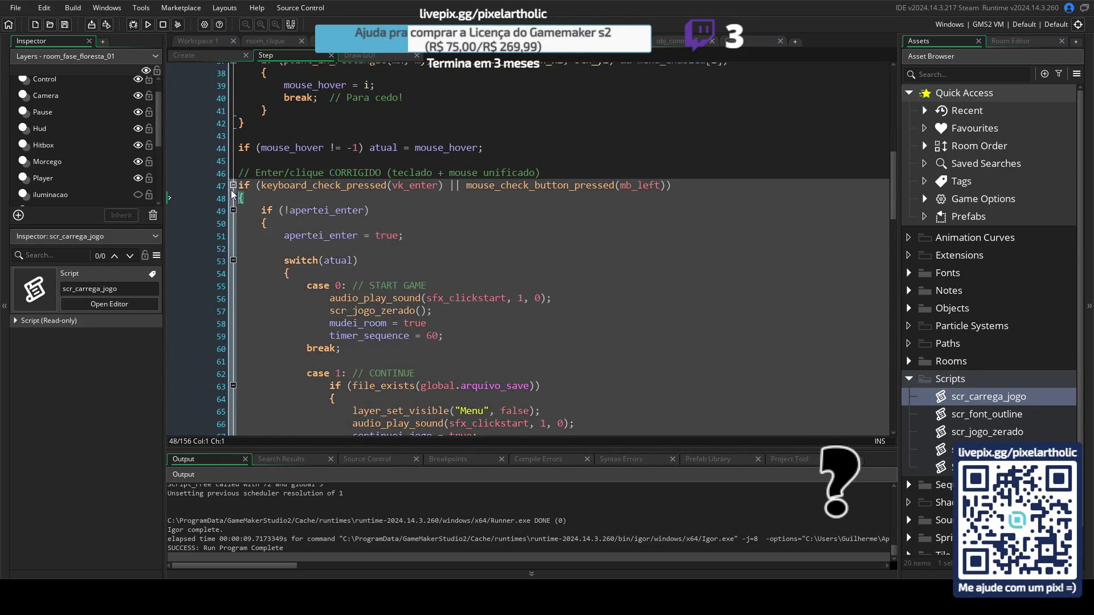
pyautogui.click(233, 185)
# Step: Delete the '//Ir pra room correta' comment and its leftover empty line
pyautogui.scroll(-3, 387, 313)
pyautogui.click(386, 312)
pyautogui.scroll(-3, 386, 313)
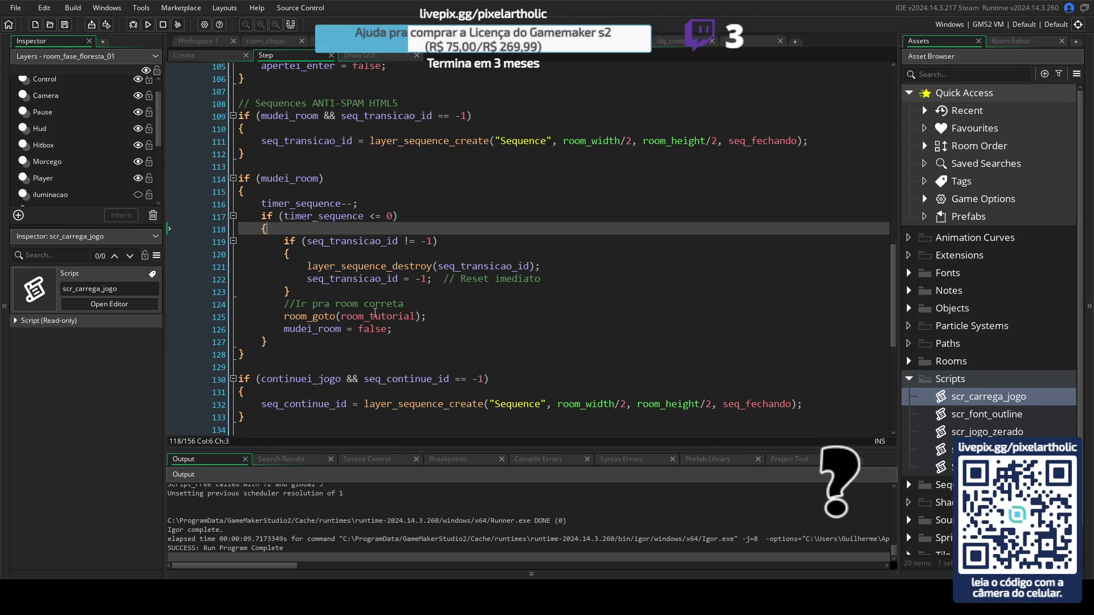
pyautogui.moveTo(284, 305); pyautogui.dragTo(405, 306)
pyautogui.press('BackSpace')
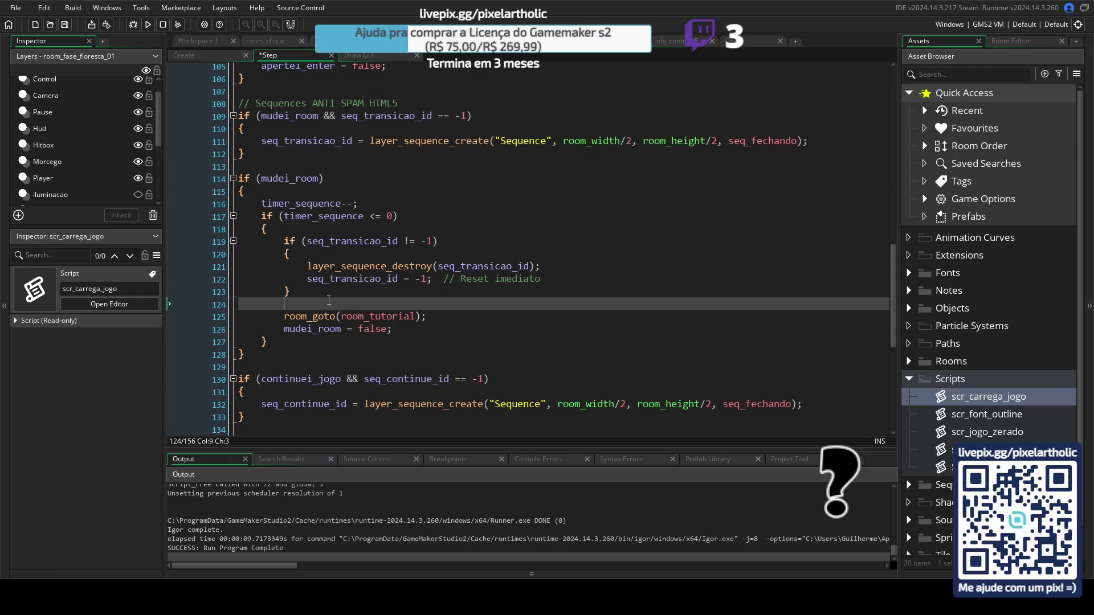
pyautogui.click(309, 292)
pyautogui.press('Delete')
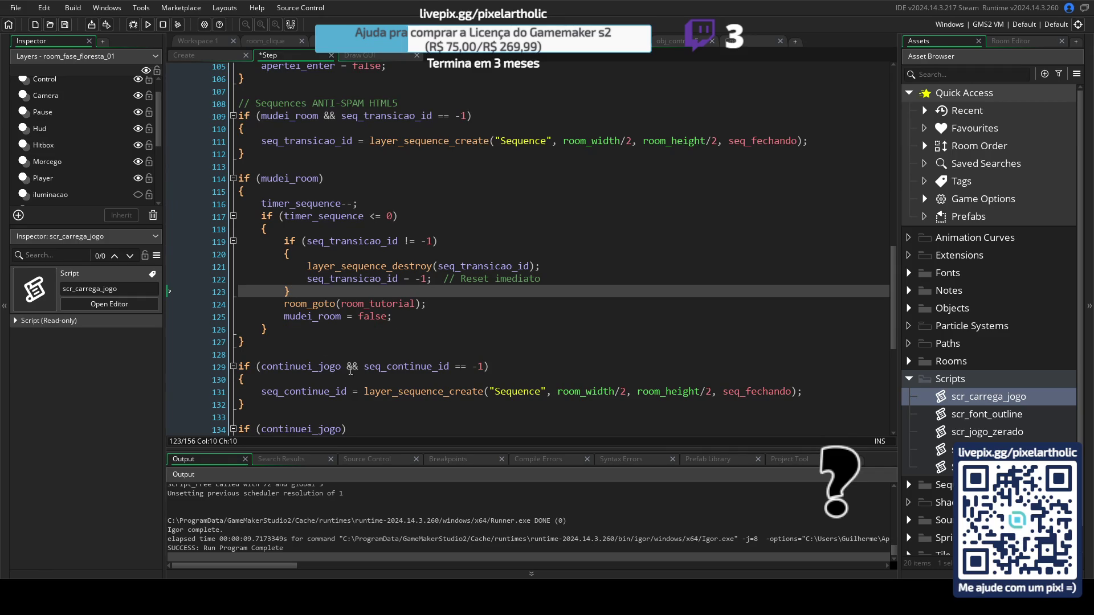
# Step: Fold the continuei_jogo, mudei_room and sequence-creation blocks
pyautogui.scroll(-4, 345, 366)
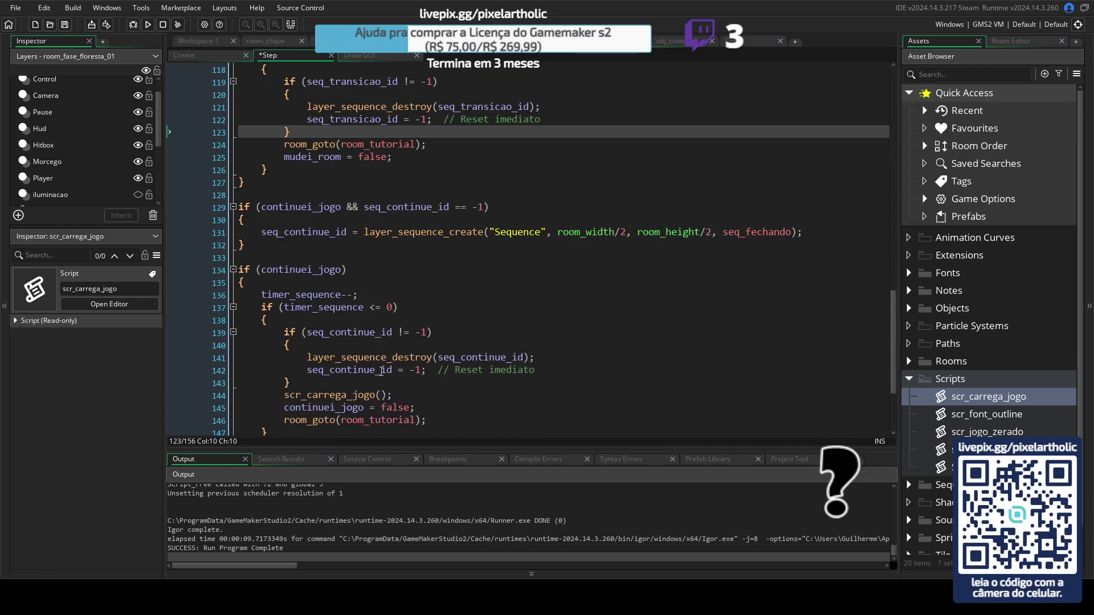
pyautogui.click(233, 270)
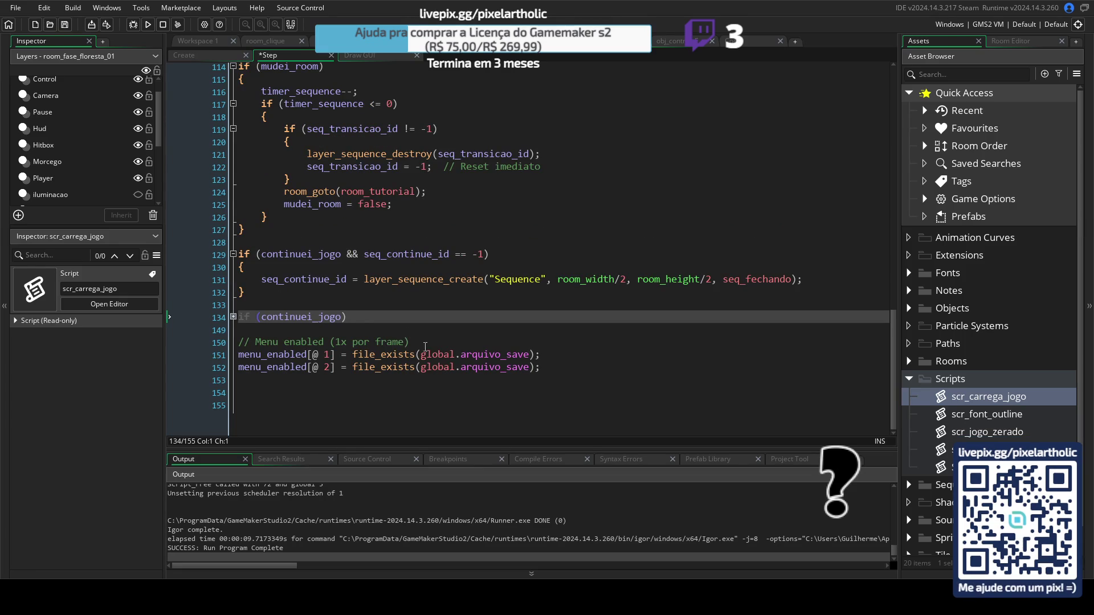
pyautogui.click(240, 255)
pyautogui.scroll(5, 237, 262)
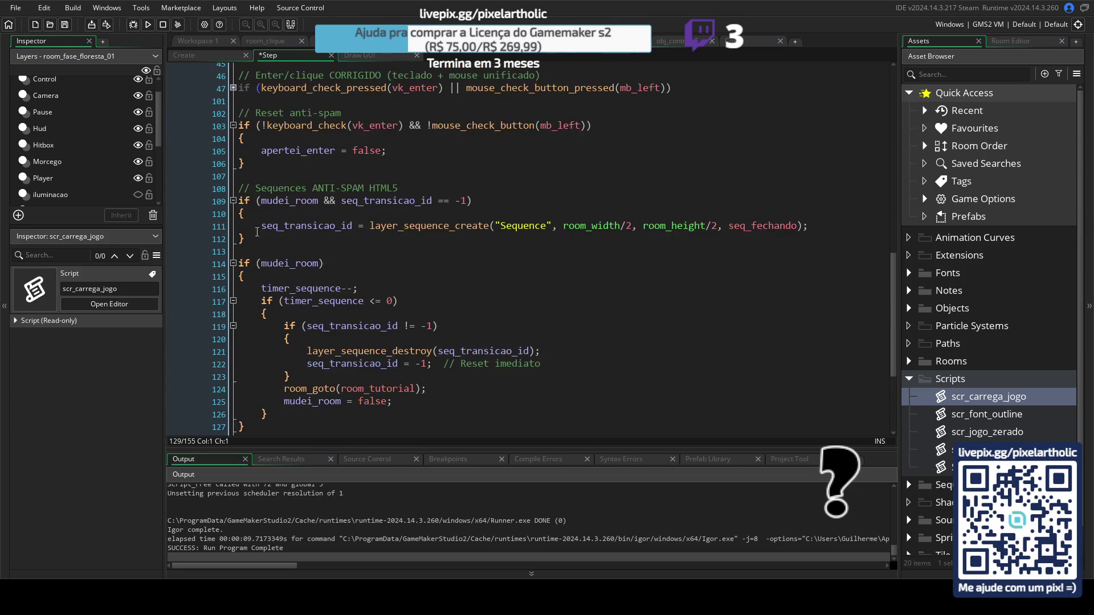
pyautogui.click(234, 264)
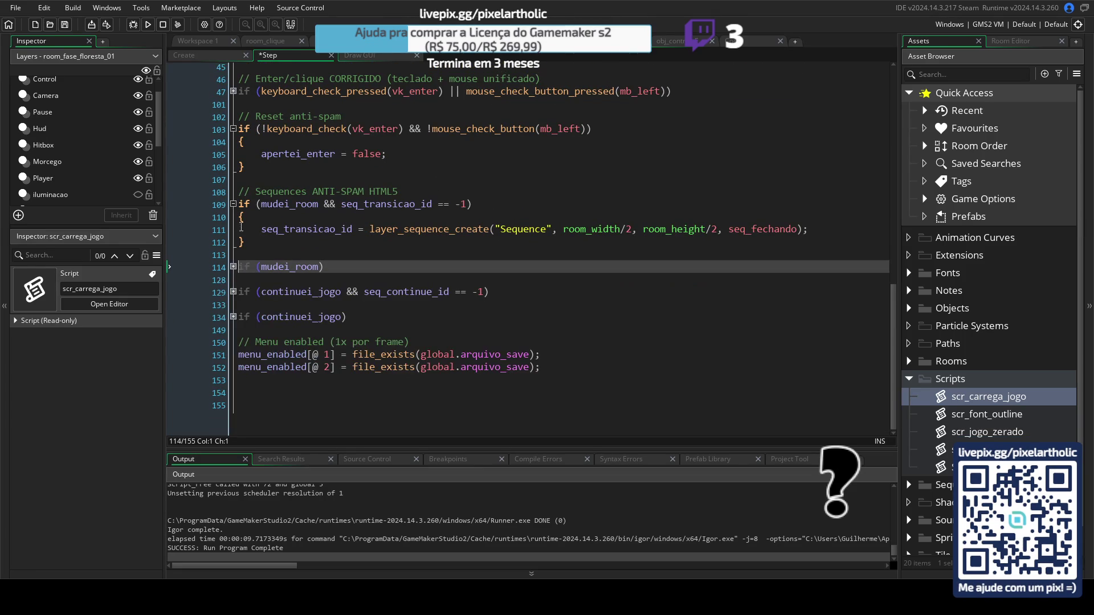
pyautogui.click(233, 201)
pyautogui.scroll(1, 236, 206)
# Step: Fold the anti-spam reset, mouse-hover loop and S/W navigation blocks
pyautogui.click(235, 168)
pyautogui.scroll(8, 236, 171)
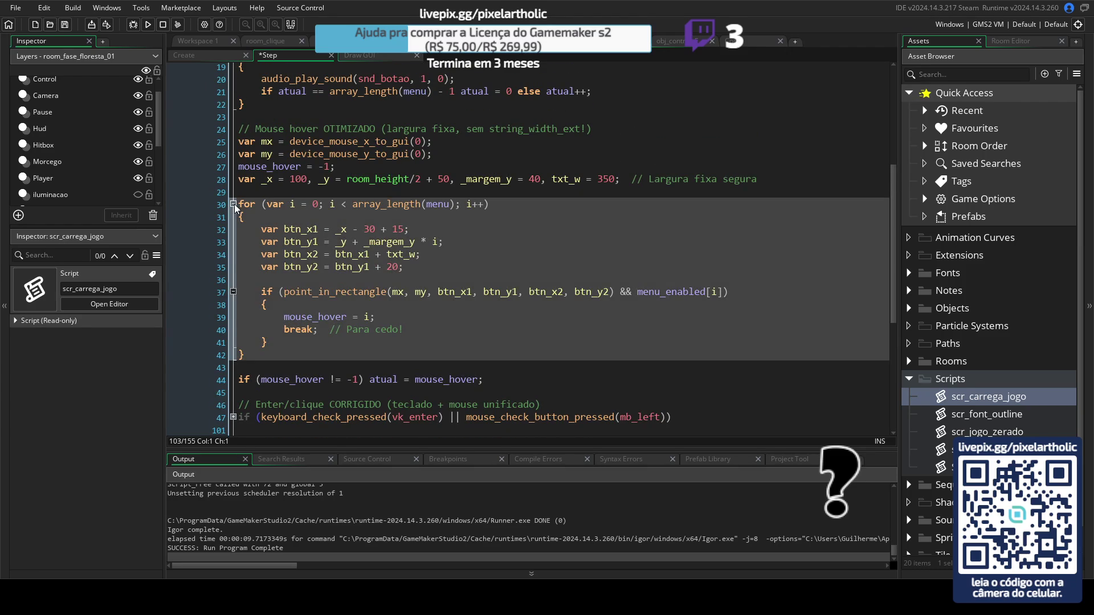
pyautogui.click(233, 204)
pyautogui.scroll(4, 238, 188)
pyautogui.click(234, 191)
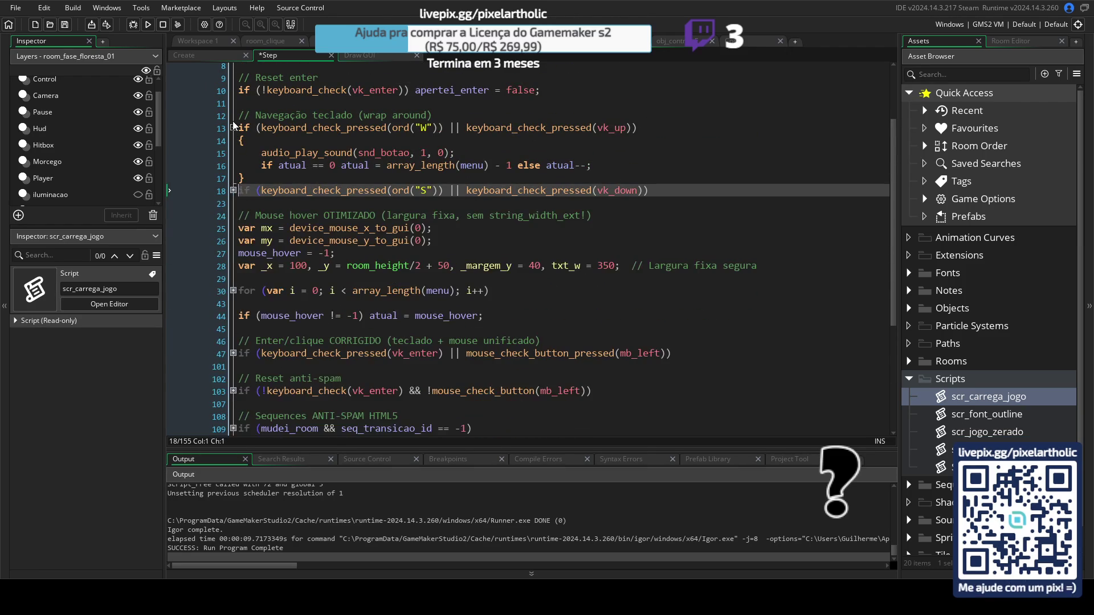
pyautogui.click(233, 128)
pyautogui.scroll(3, 304, 163)
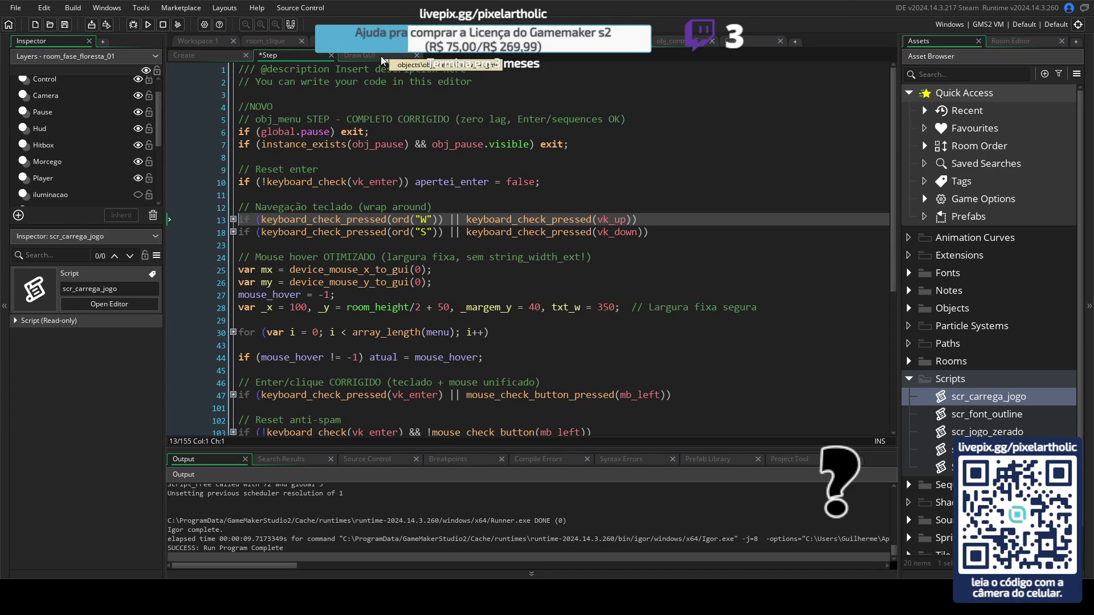
# Step: Check scr_salva_jogo, then go to scr_carrega_jogo's room_goto asset_get_index line 19
pyautogui.click(752, 41)
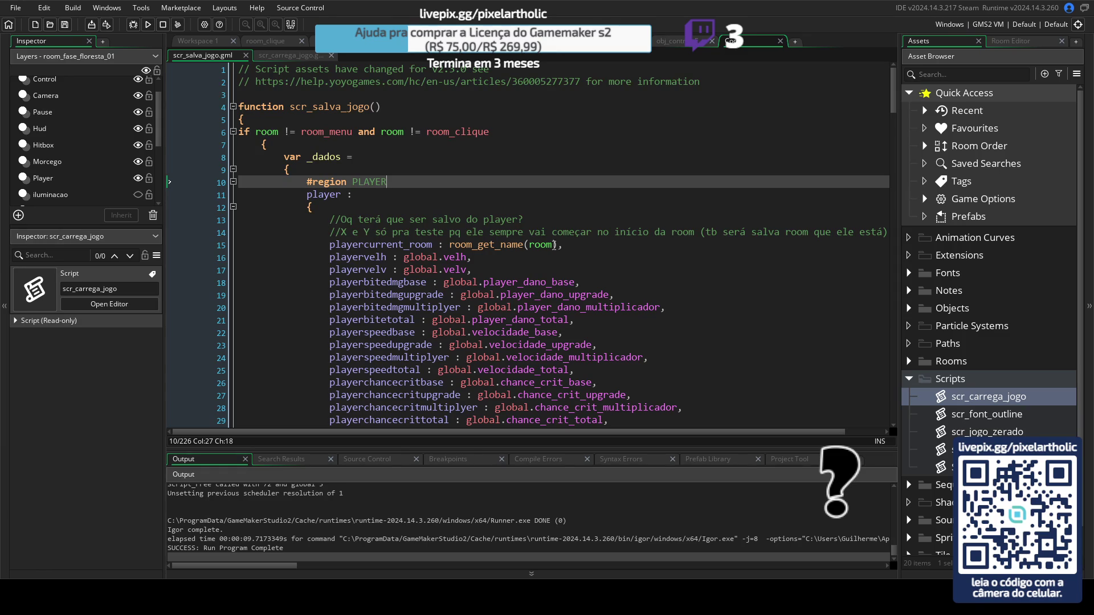
pyautogui.click(280, 57)
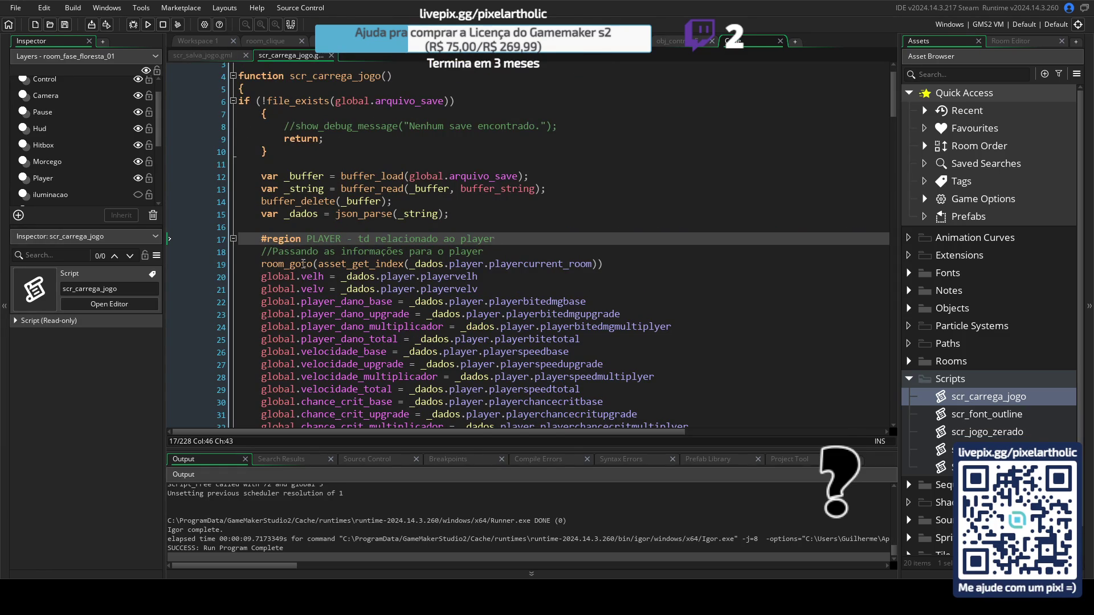
pyautogui.click(302, 264)
pyautogui.click(422, 268)
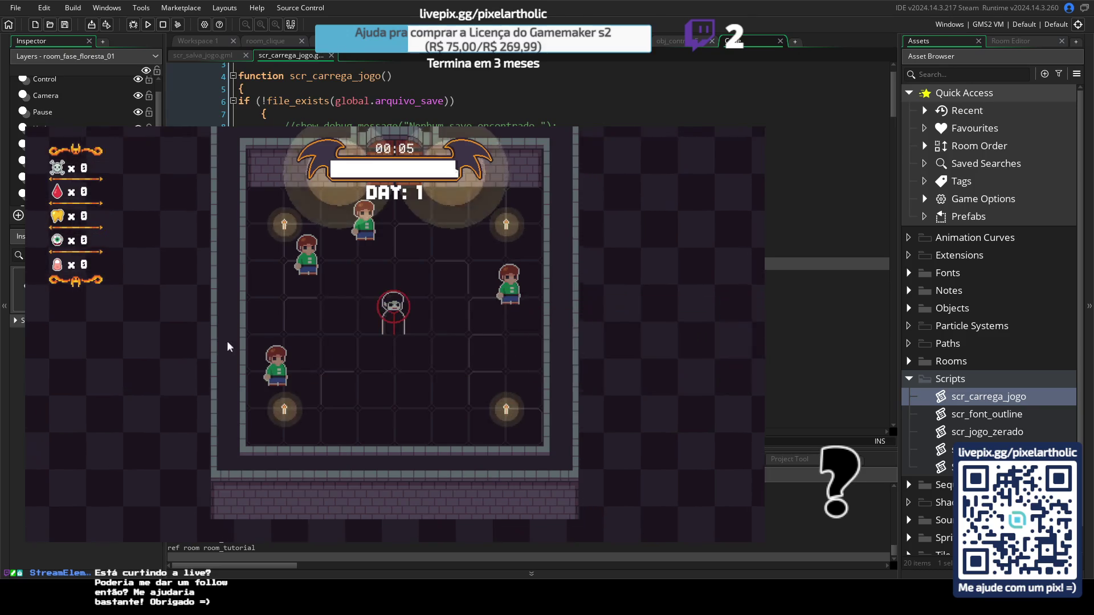
# Step: Walk the player in the forest room, save from Options, then quit with YES
pyautogui.press('a')
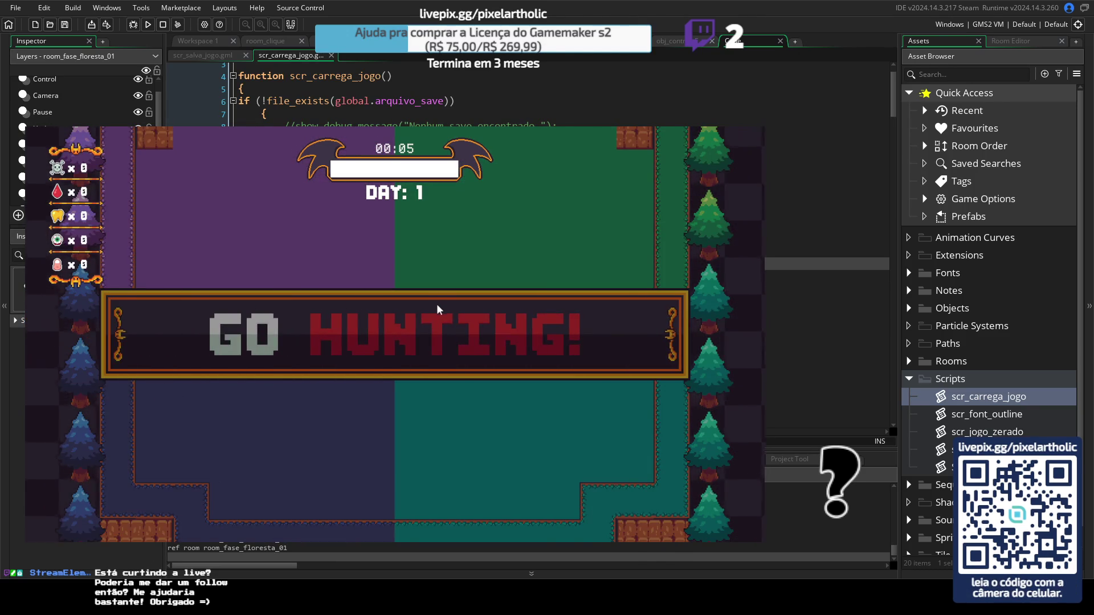
pyautogui.press('w')
pyautogui.press('a')
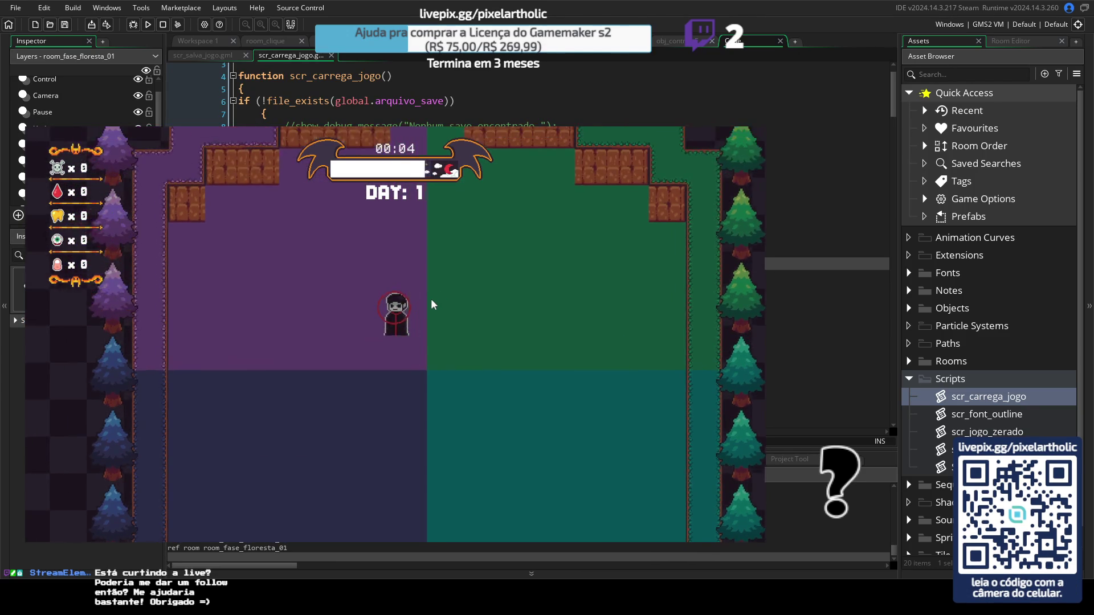
pyautogui.press('Escape')
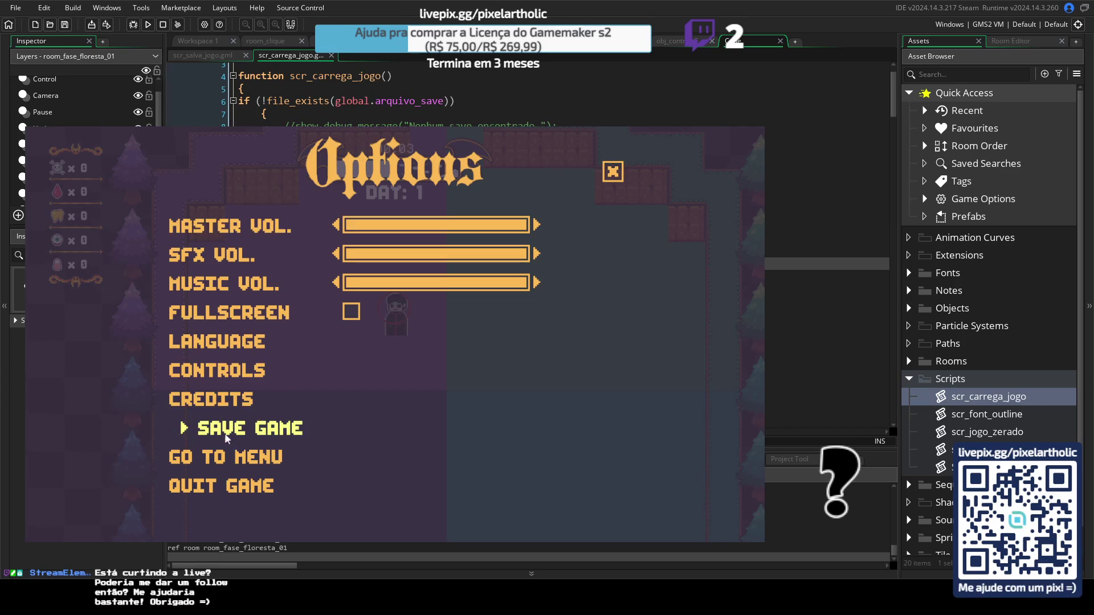
pyautogui.click(221, 432)
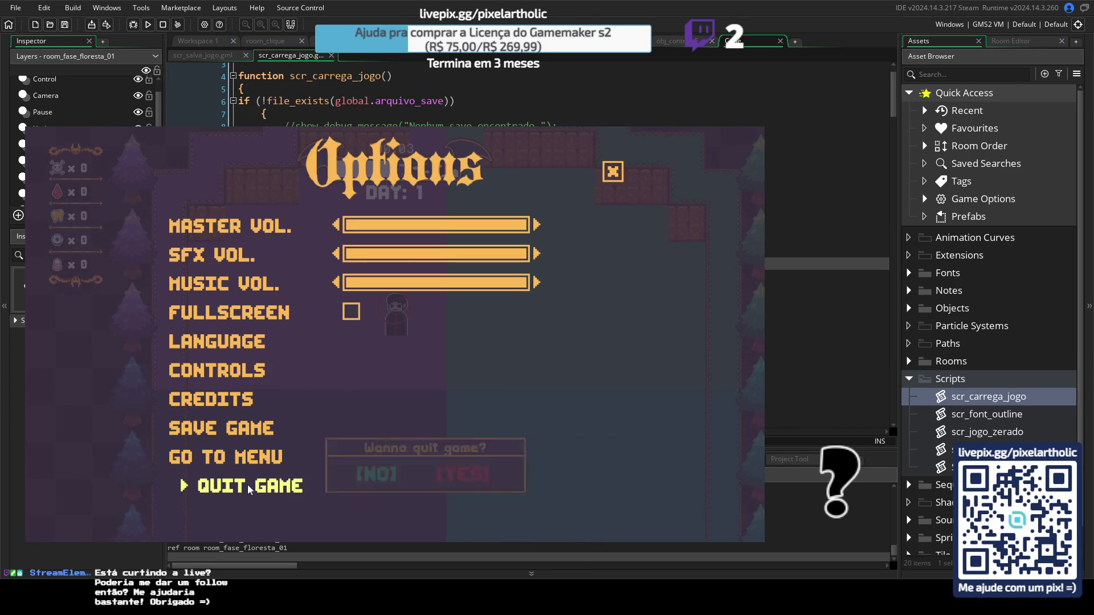
pyautogui.click(223, 493)
pyautogui.click(465, 487)
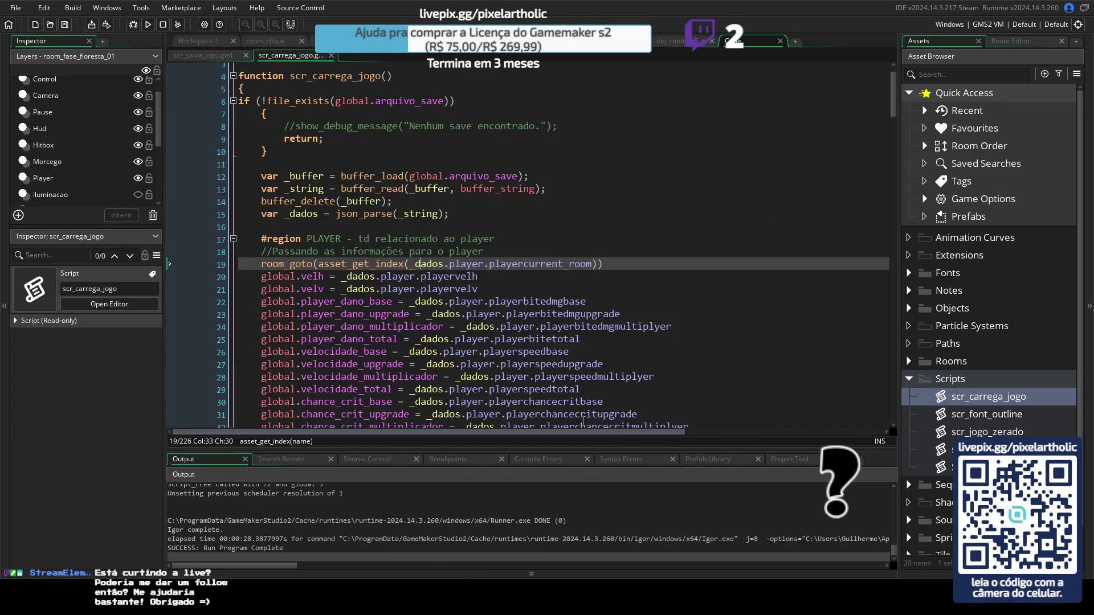
# Step: Rebuild and run the game again with F5
pyautogui.click(560, 376)
pyautogui.press('F5')
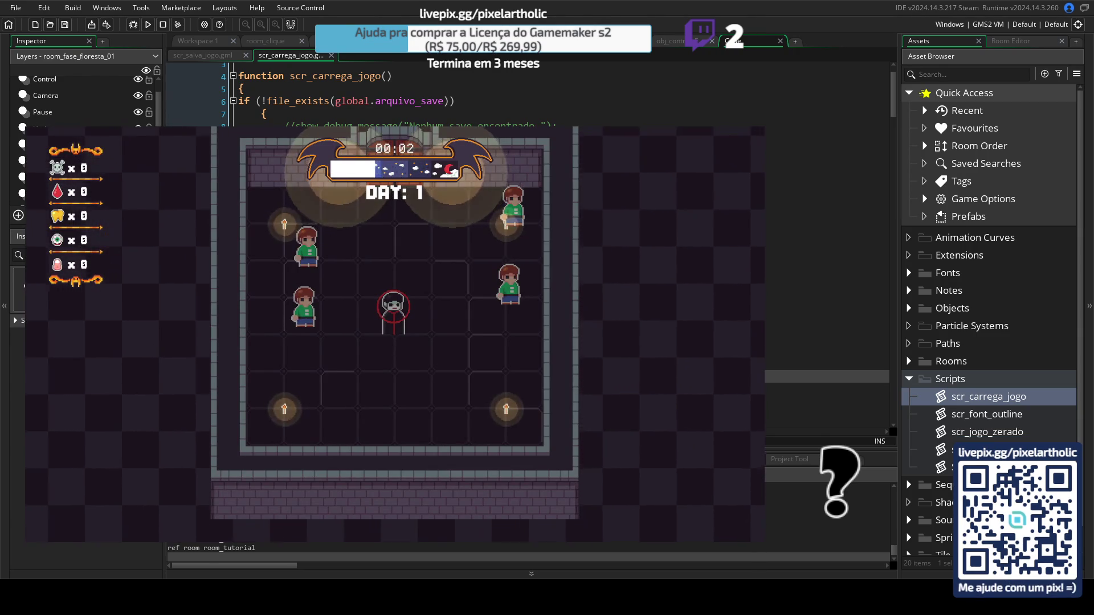
# Step: Close the running game after seeing it opened in the tutorial room
pyautogui.press('Escape')
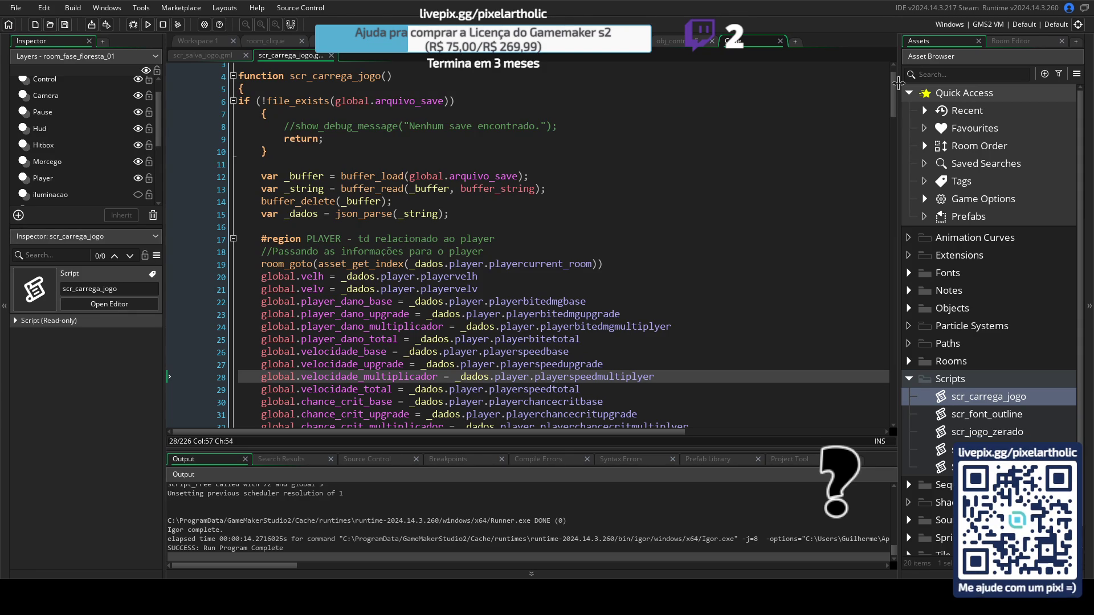
pyautogui.click(295, 264)
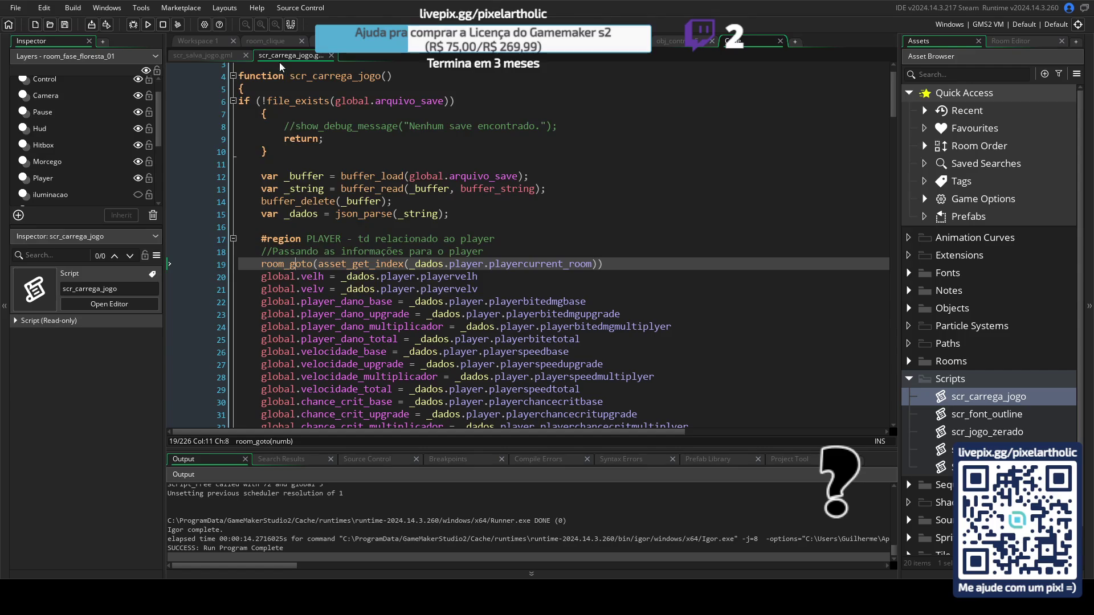
# Step: Add '//teste' and 'global.carregou_save = true;' before #endregion at the end of scr_carrega_jogo
pyautogui.scroll(-7, 650, 230)
pyautogui.scroll(-4, 762, 181)
pyautogui.moveTo(892, 144); pyautogui.dragTo(893, 401)
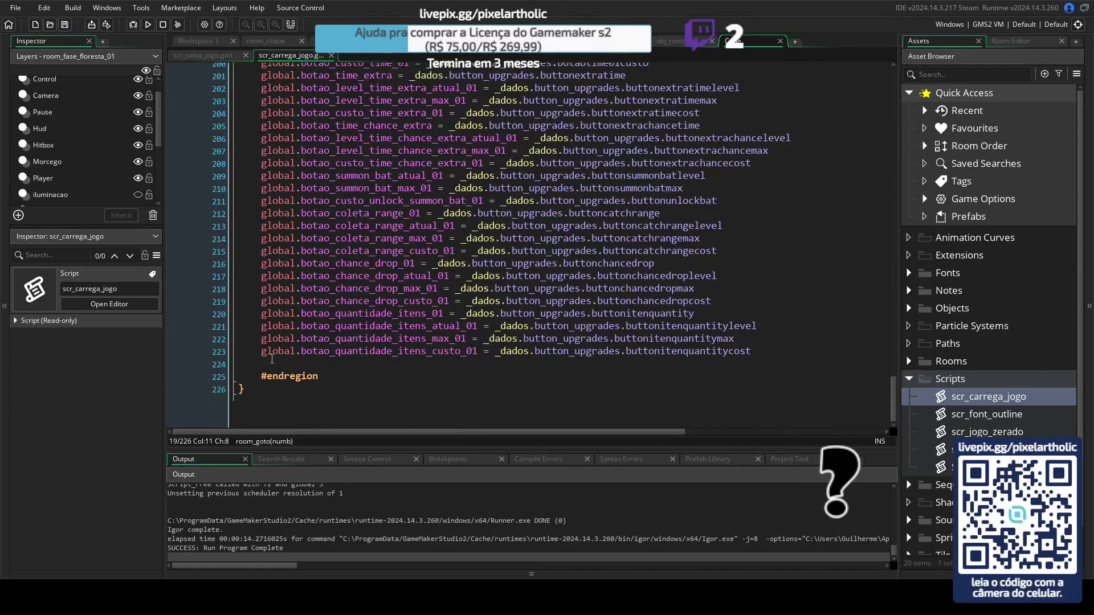
pyautogui.click(272, 359)
pyautogui.press('Return')
pyautogui.write('//teste')
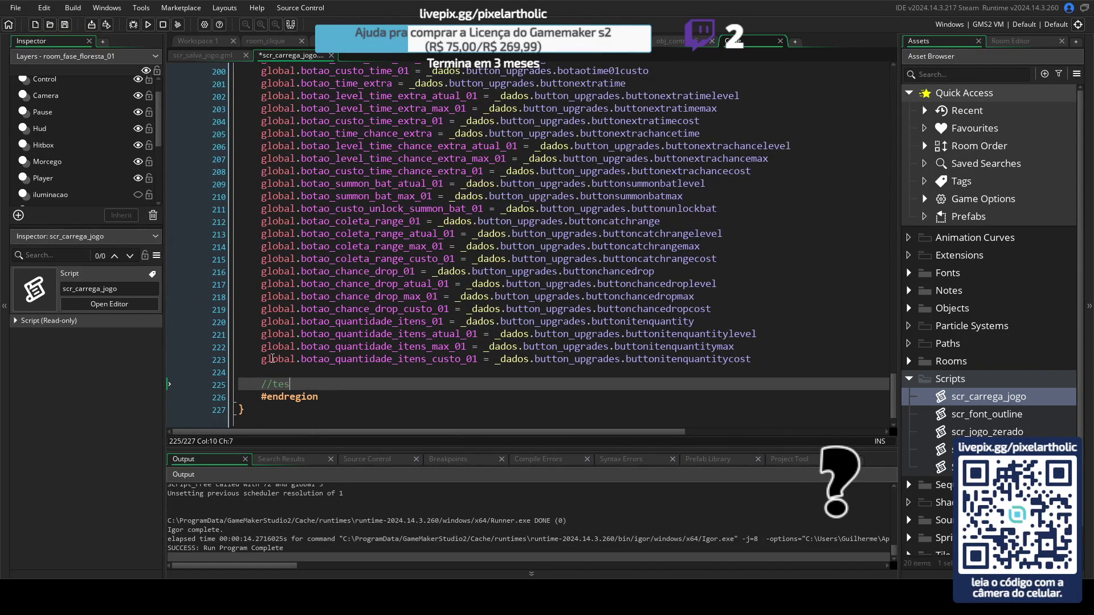
pyautogui.press('Return')
pyautogui.write('global.carregou_save = true;')
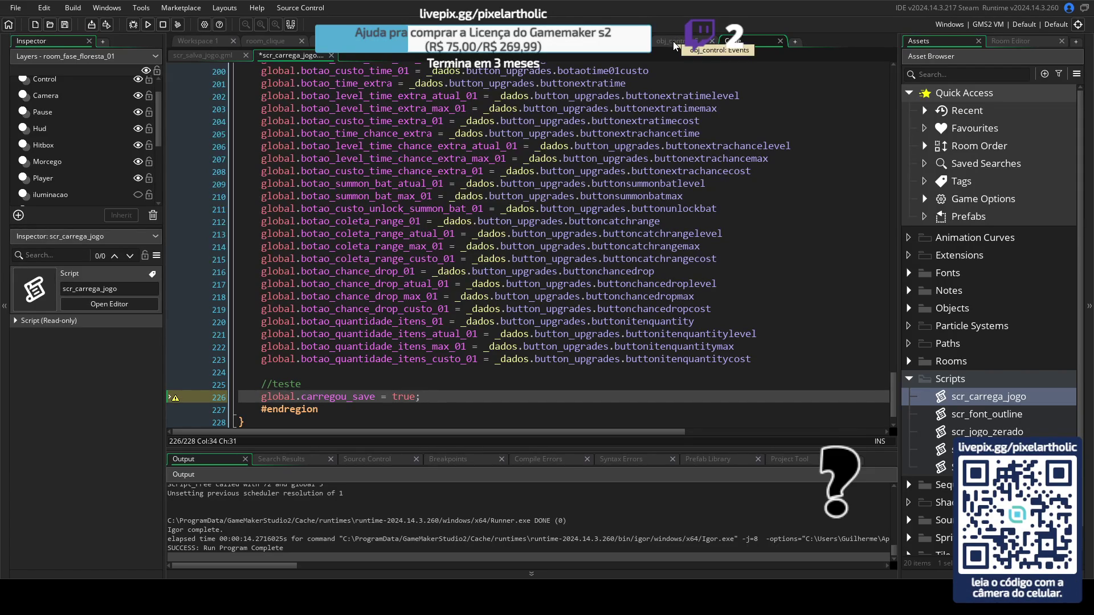
pyautogui.click(674, 46)
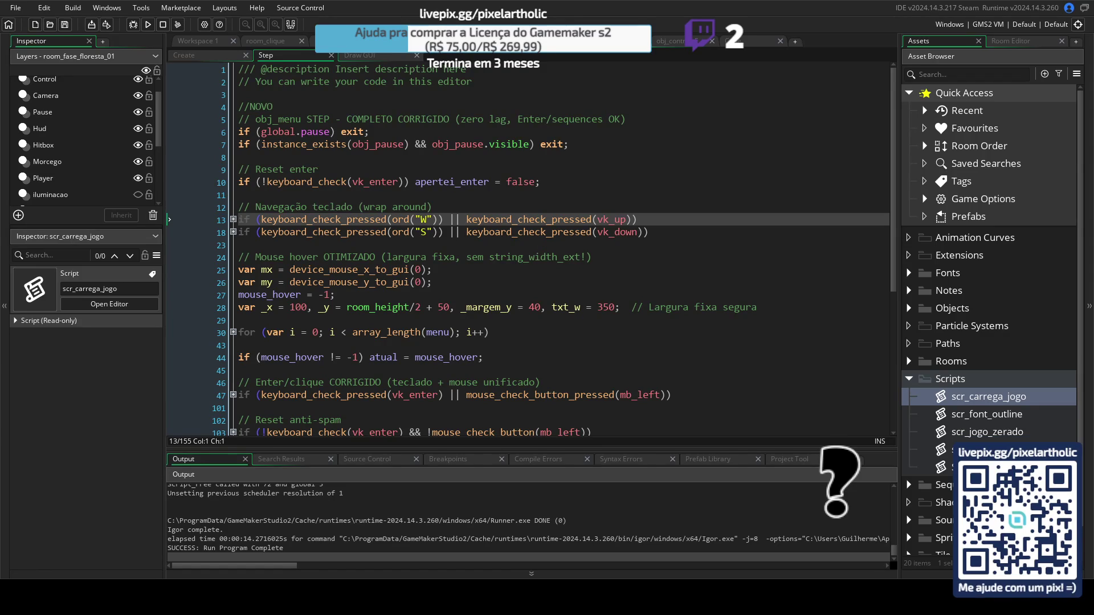
# Step: Unfold mudei_room, change it to if (mudei_room && !global.carregou_save), and run
pyautogui.scroll(-5, 424, 267)
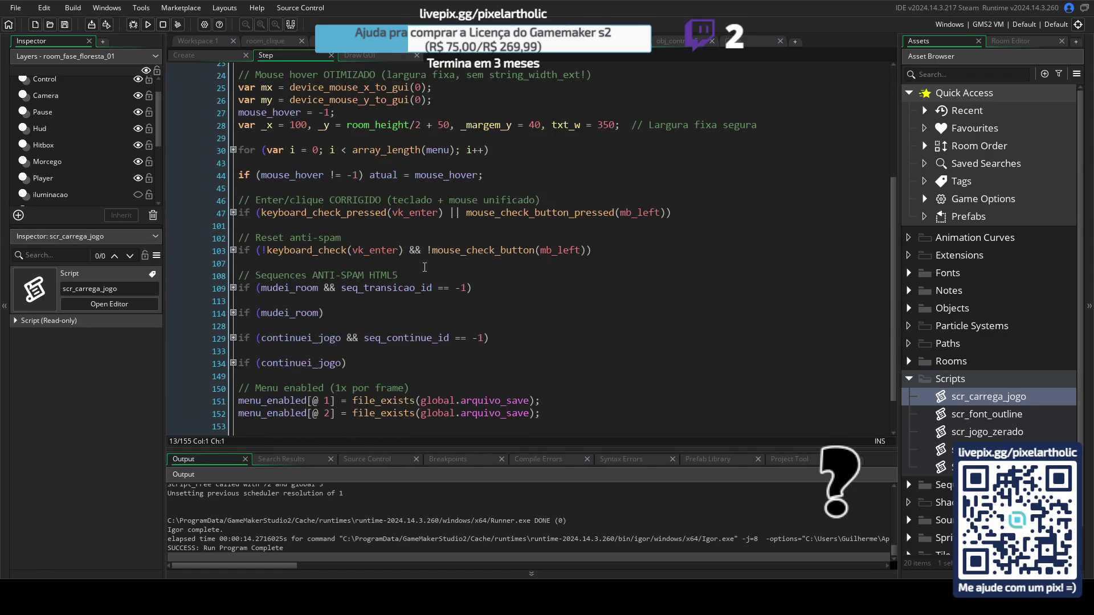
pyautogui.click(233, 313)
pyautogui.scroll(-5, 281, 304)
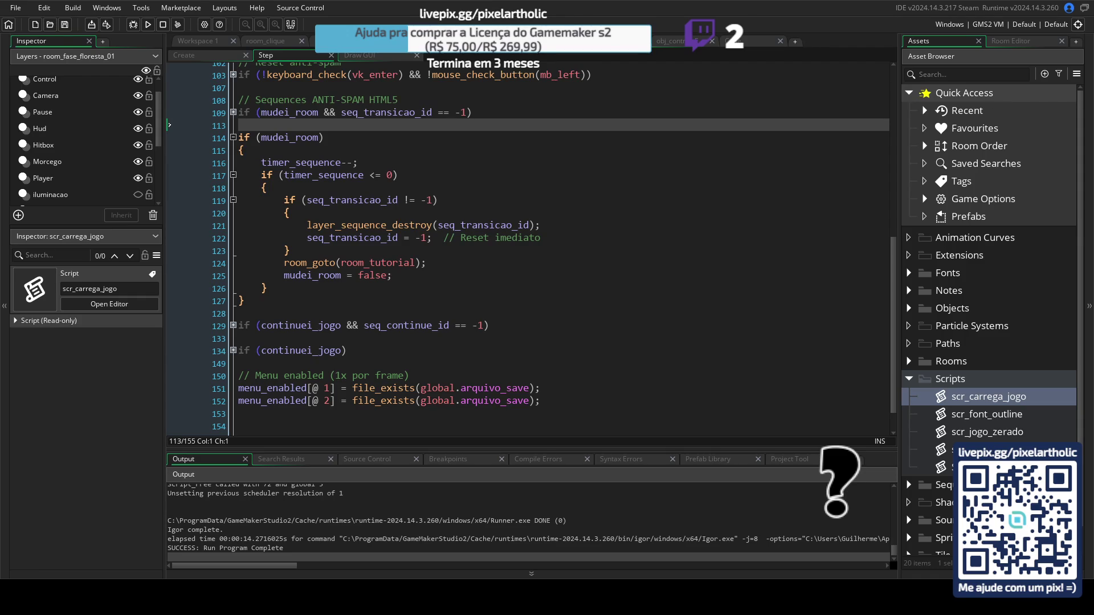
pyautogui.click(322, 138)
pyautogui.press('Left')
pyautogui.write('&& !global.carregou_save')
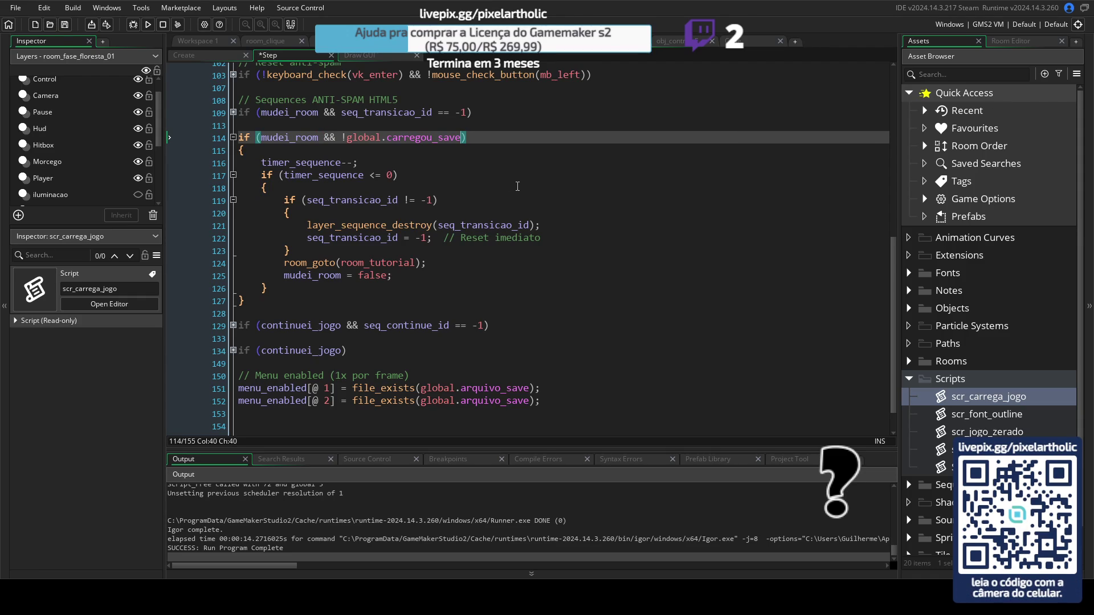
pyautogui.press('F5')
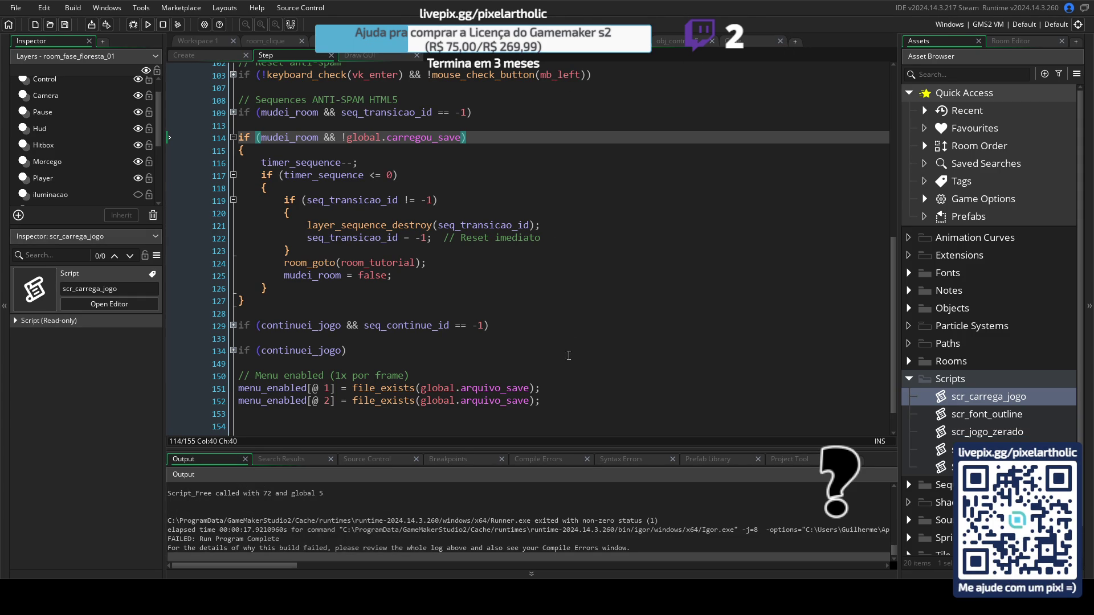
# Step: Switch back to scr_carrega_jogo to view its ending carregou_save test lines
pyautogui.click(741, 41)
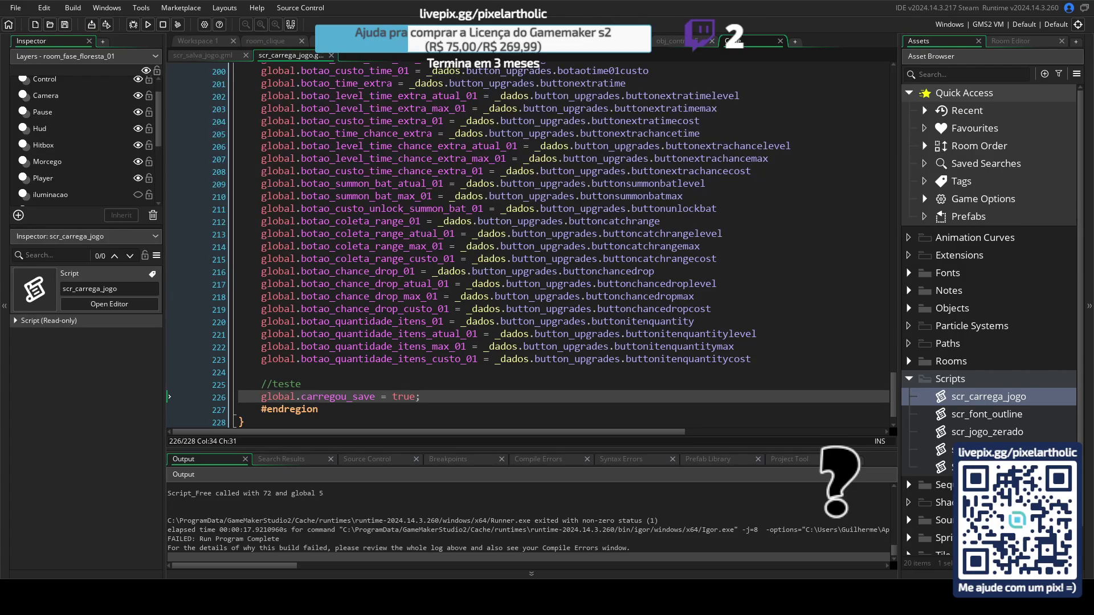
# Step: Remove the //teste and carregou_save lines from the end of scr_carrega_jogo
pyautogui.moveTo(426, 405)
pyautogui.mouseDown()
pyautogui.moveTo(240, 406)
pyautogui.moveTo(239, 386)
pyautogui.mouseUp()
pyautogui.press('BackSpace')
pyautogui.click(763, 359)
pyautogui.press('Delete')
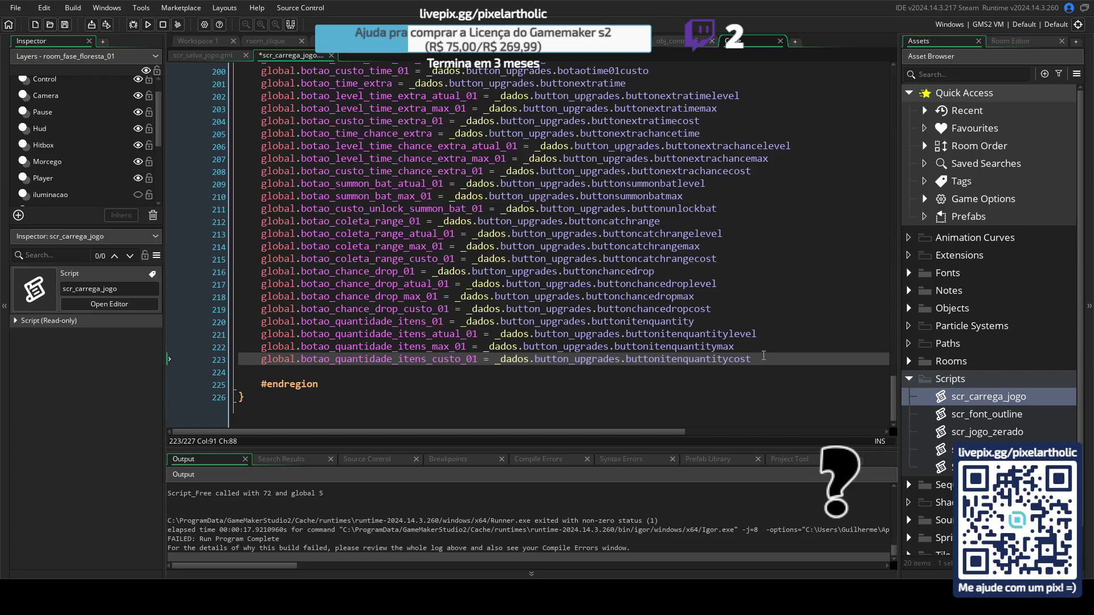
pyautogui.tripleClick(758, 359)
pyautogui.press('BackSpace')
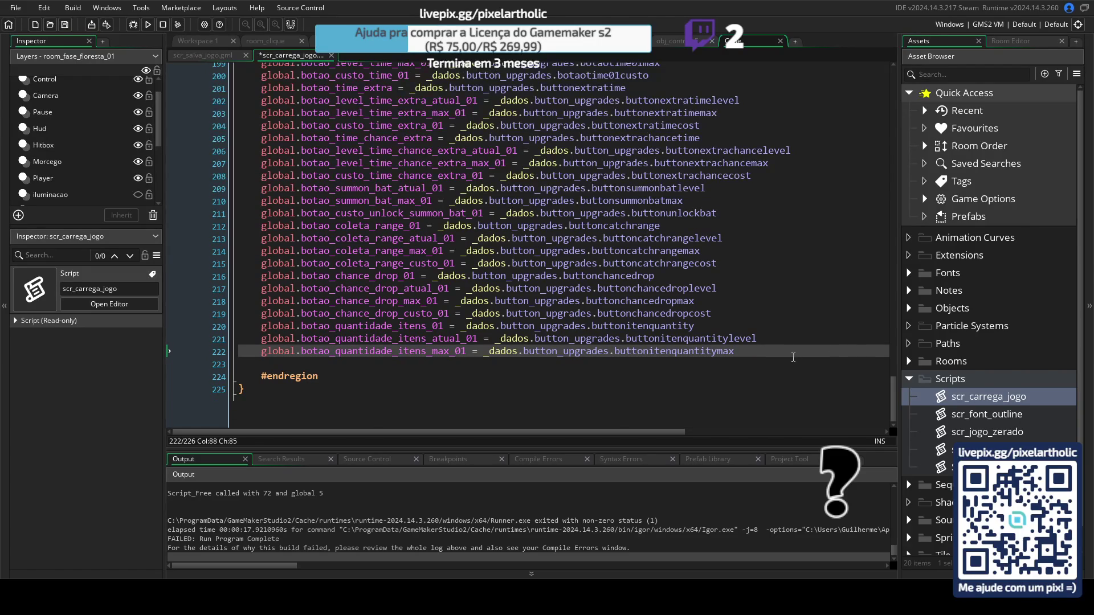
pyautogui.hotkey('ctrl', 'z')
pyautogui.click(761, 367)
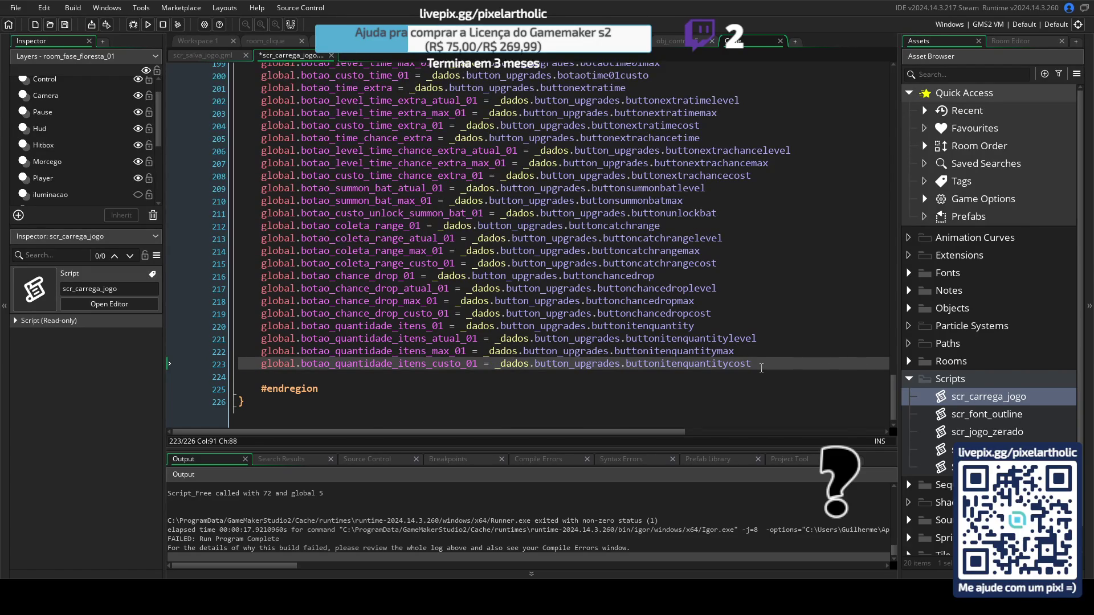
# Step: Paste the //teste and carregou_save lines after room_goto on line 19, then rebuild with F5
pyautogui.moveTo(891, 399); pyautogui.dragTo(858, 62)
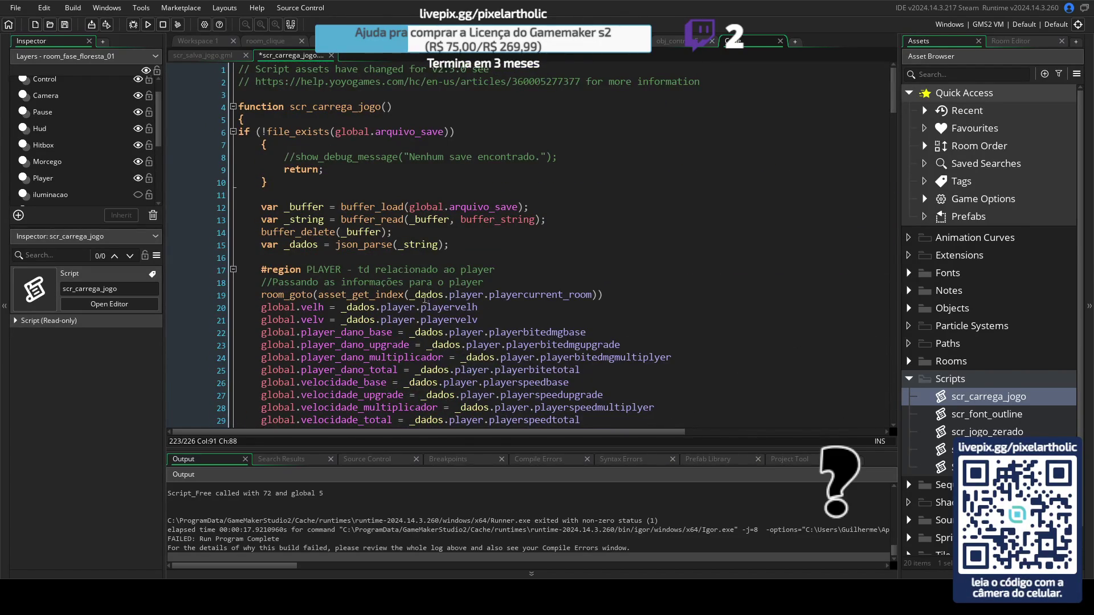
pyautogui.click(616, 296)
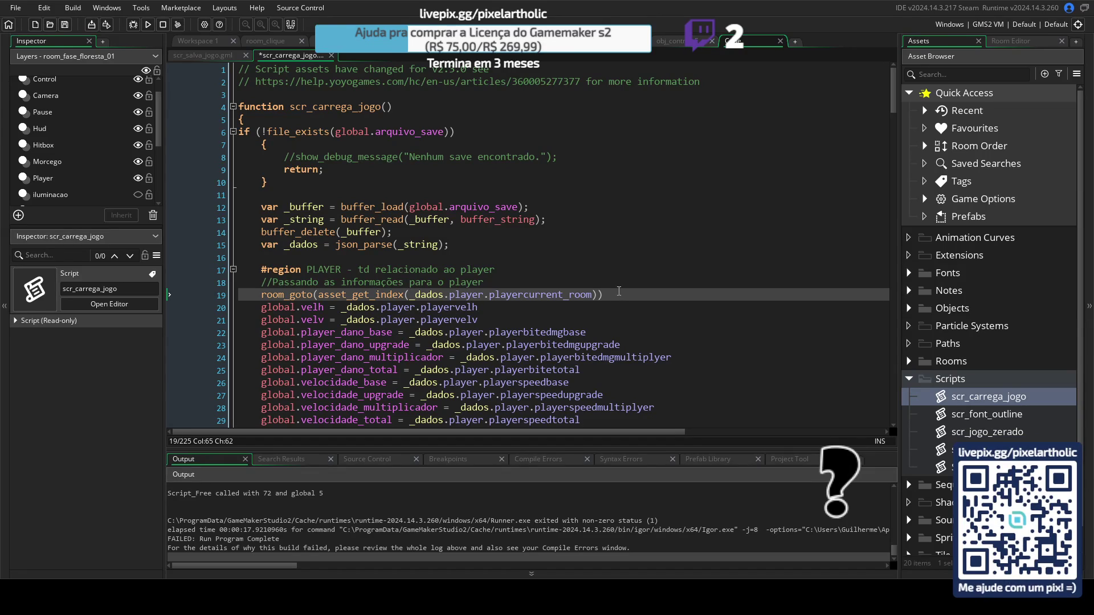
pyautogui.hotkey('ctrl', 'v')
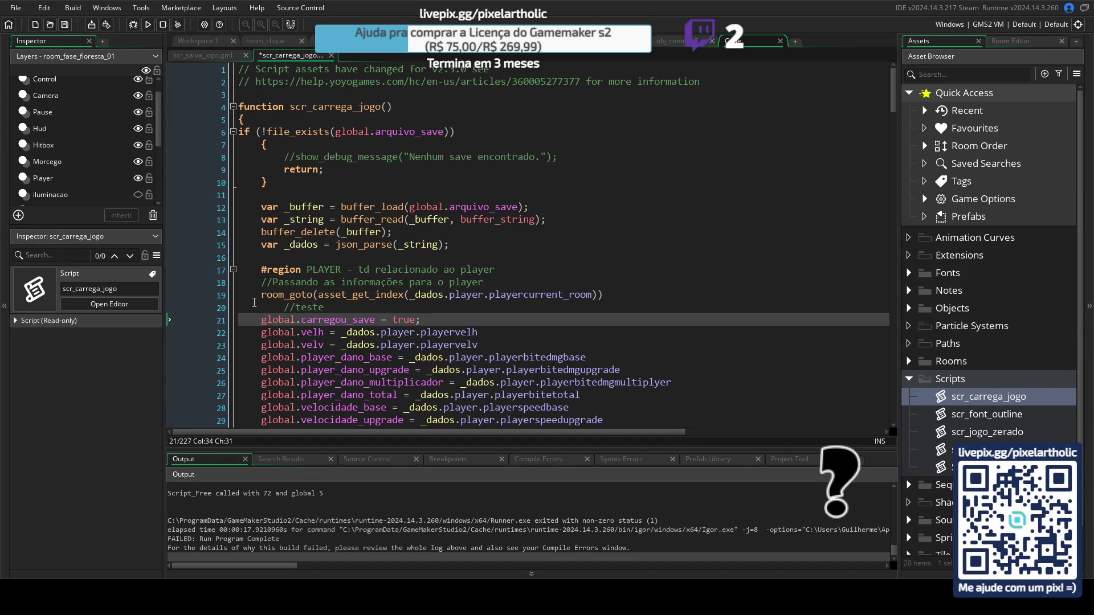
pyautogui.press('Up')
pyautogui.press('Home')
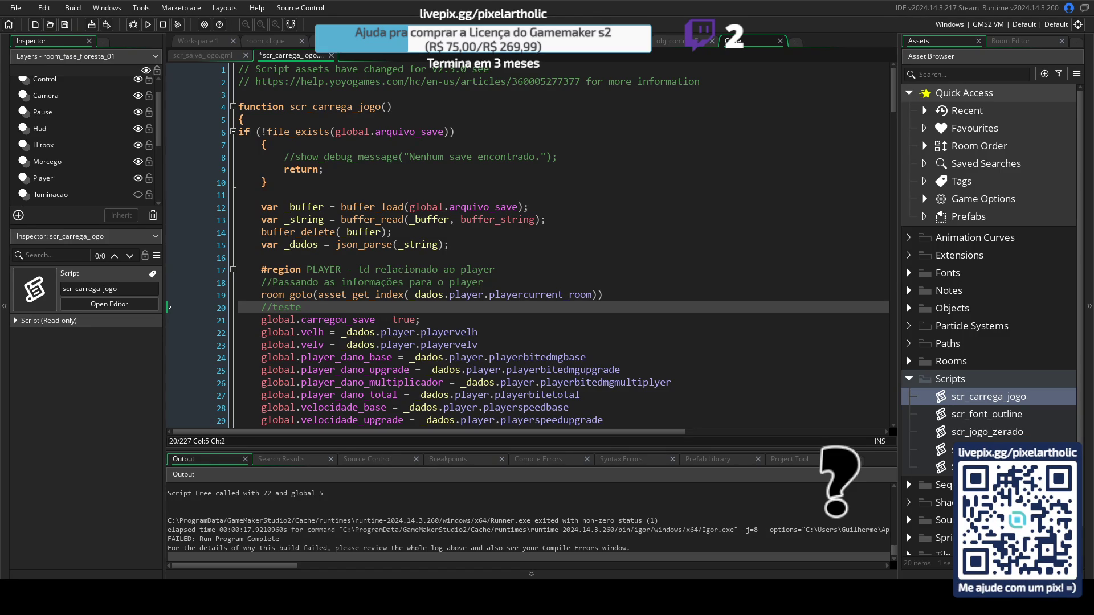
pyautogui.press('F5')
pyautogui.click(583, 50)
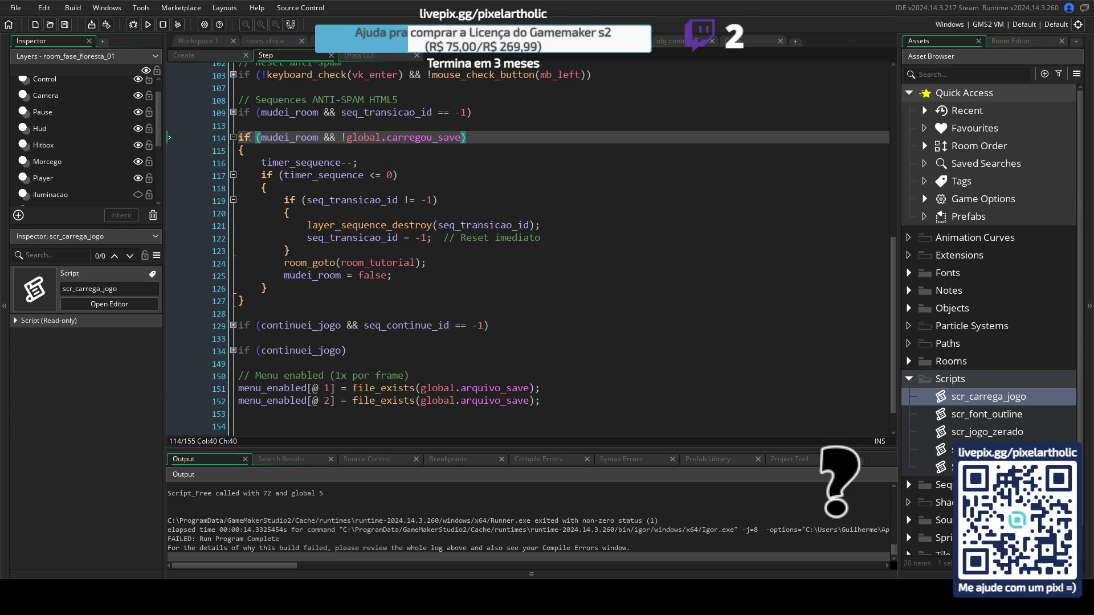
# Step: Review the mudei_room && !global.carregou_save condition, then view the controller's Create event globals
pyautogui.click(295, 137)
pyautogui.click(671, 41)
# Step: Add global.carregou_save = false; after global.fullscreen in obj_controle's Create event and run the game
pyautogui.click(181, 56)
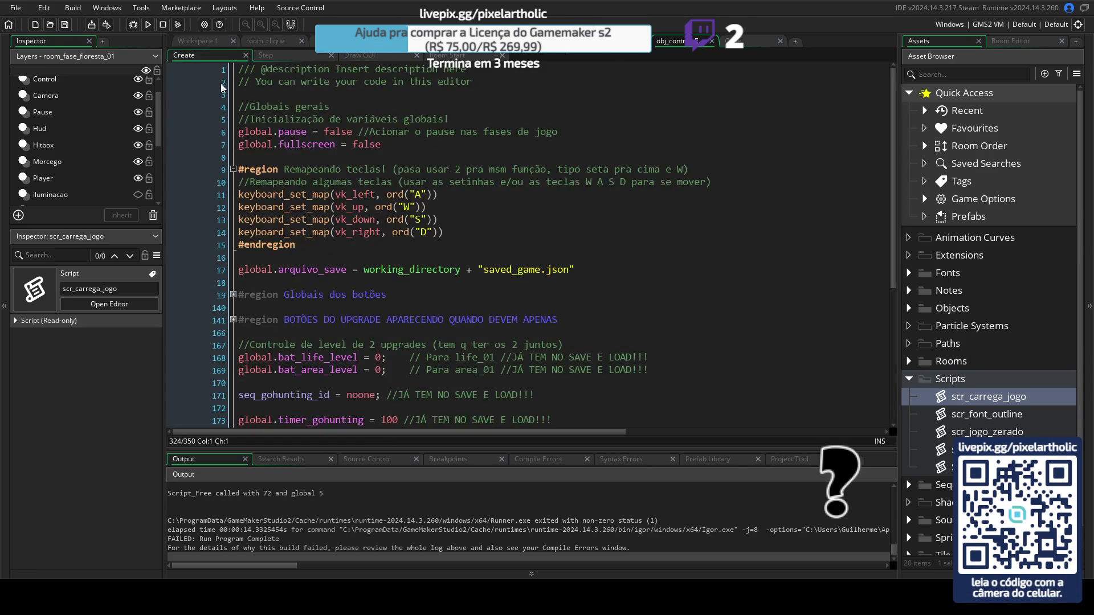
pyautogui.click(396, 148)
pyautogui.press('Return')
pyautogui.write('global.carregou_save = false;')
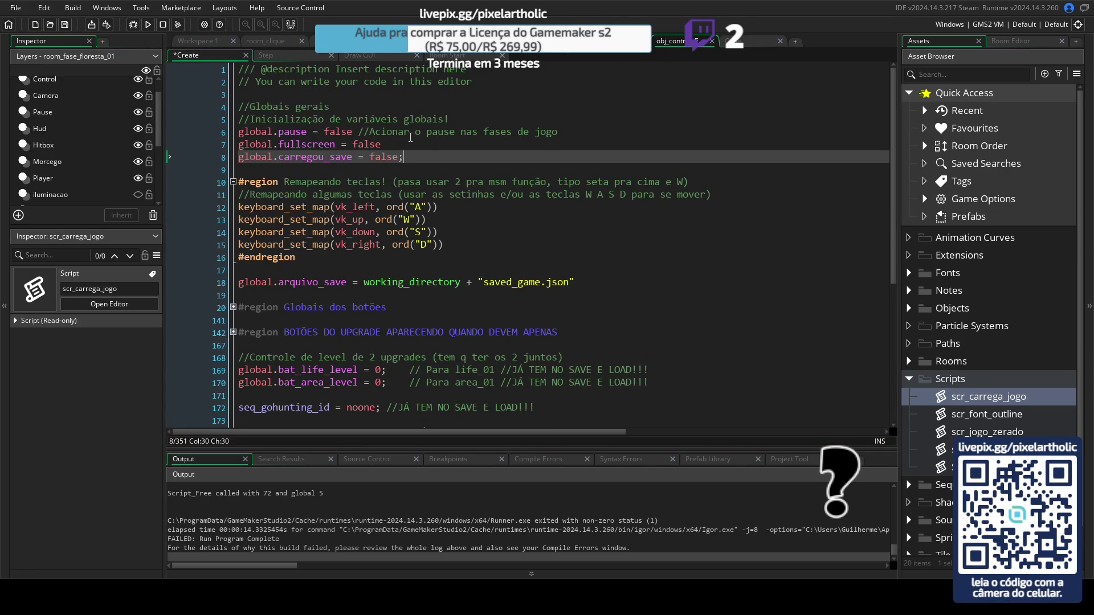
pyautogui.press('F5')
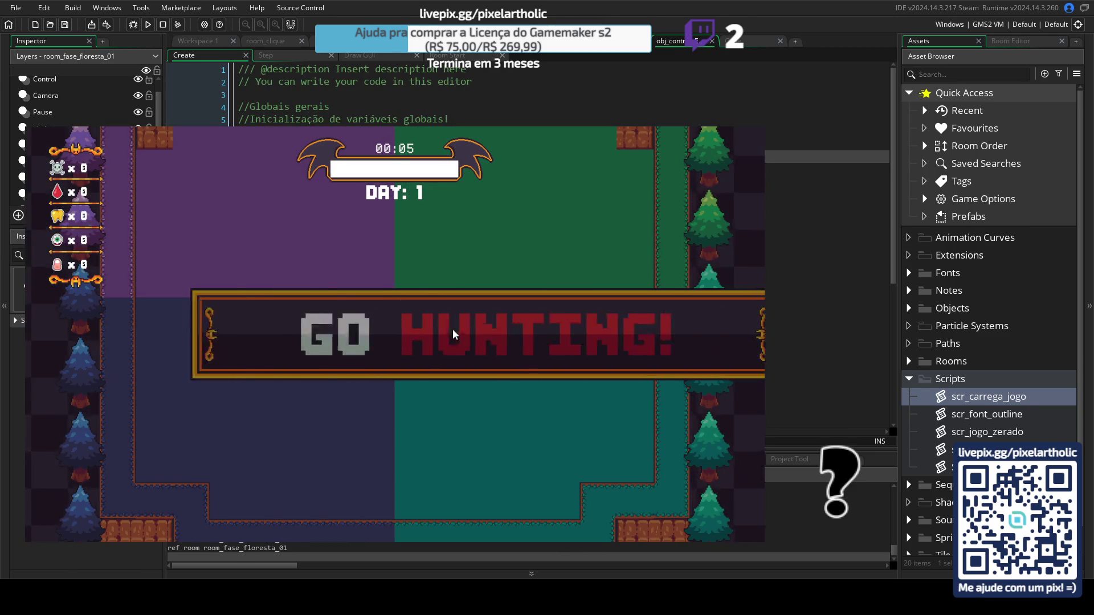
# Step: In the forest room, save the game, return to the title menu and choose Continue
pyautogui.press('w')
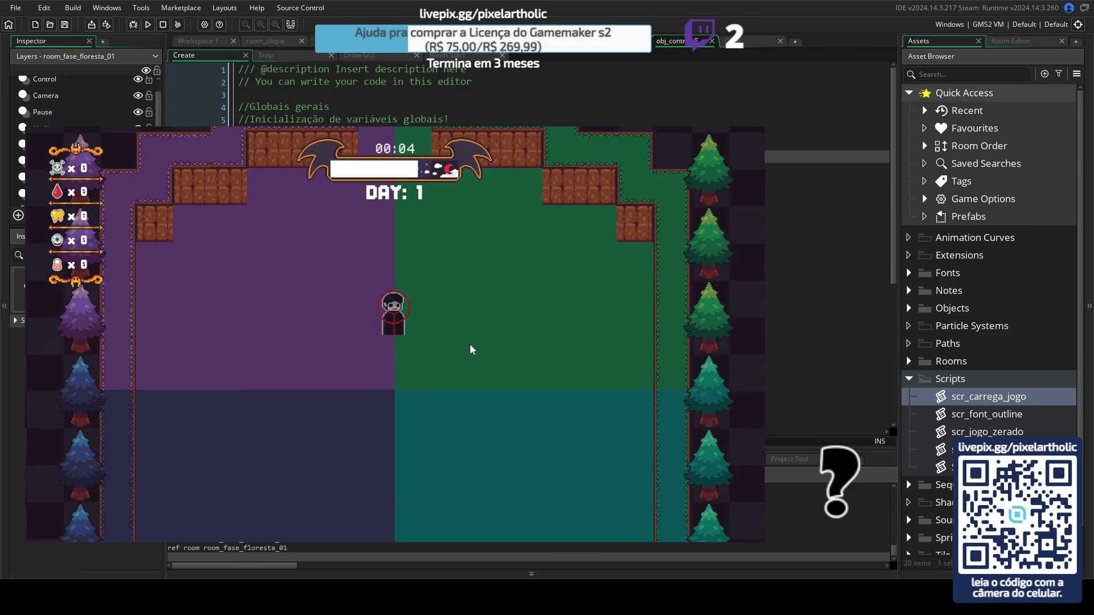
pyautogui.press('Escape')
pyautogui.click(228, 433)
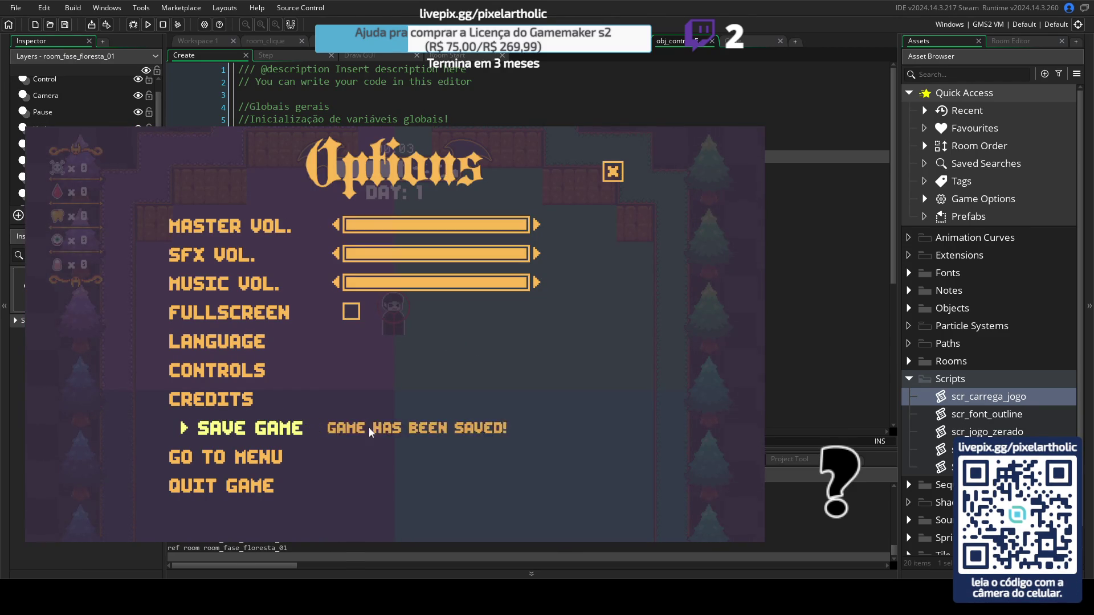
pyautogui.click(270, 450)
pyautogui.click(453, 448)
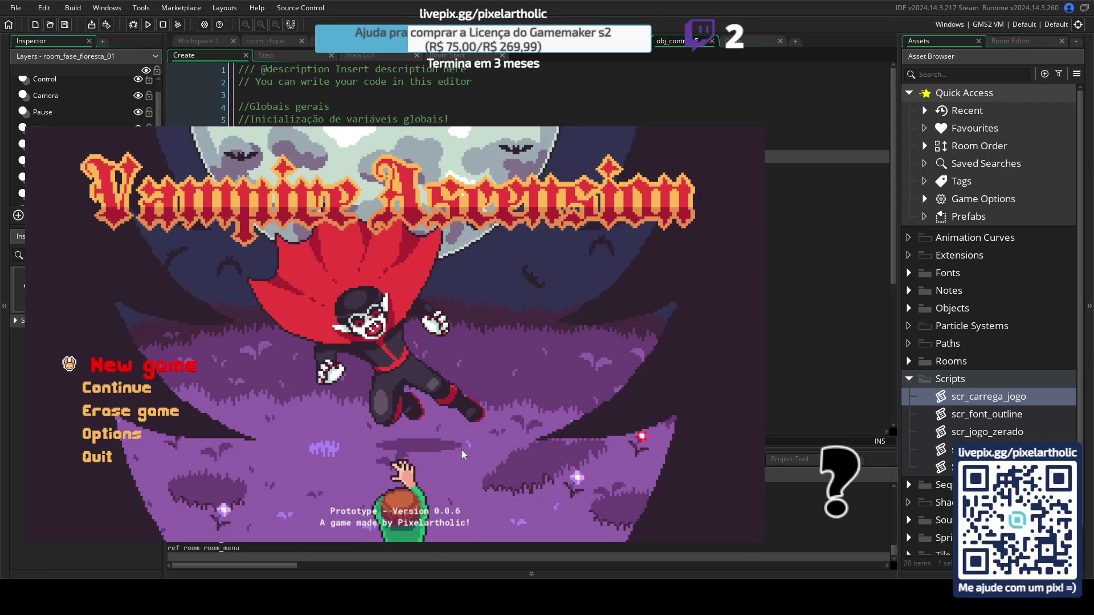
pyautogui.click(145, 390)
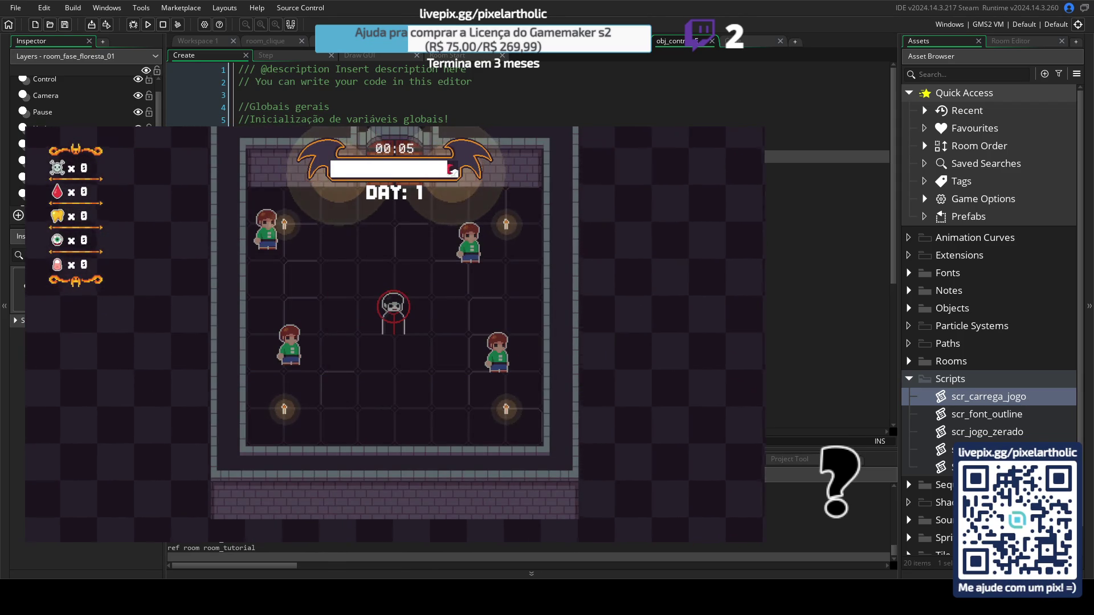
# Step: Stop the game and delete the global.carregou_save = false line from the Create event
pyautogui.click(162, 24)
pyautogui.moveTo(405, 157); pyautogui.dragTo(190, 162)
pyautogui.press('BackSpace')
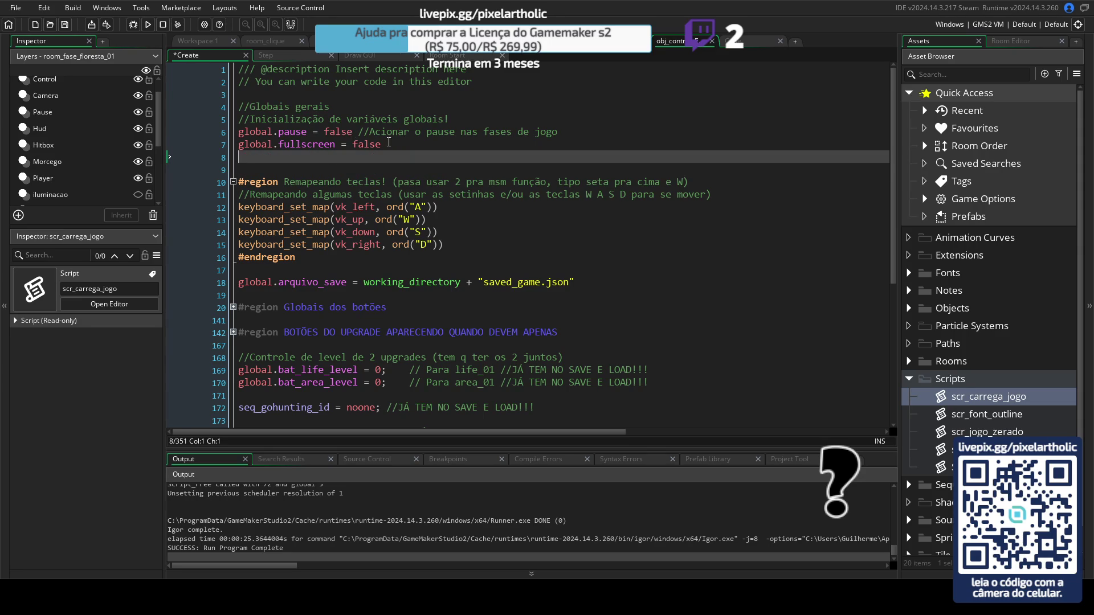
# Step: Remove the empty Create event line and the //teste and carregou_save lines from scr_carrega_jogo
pyautogui.click(392, 144)
pyautogui.press('Delete')
pyautogui.click(109, 303)
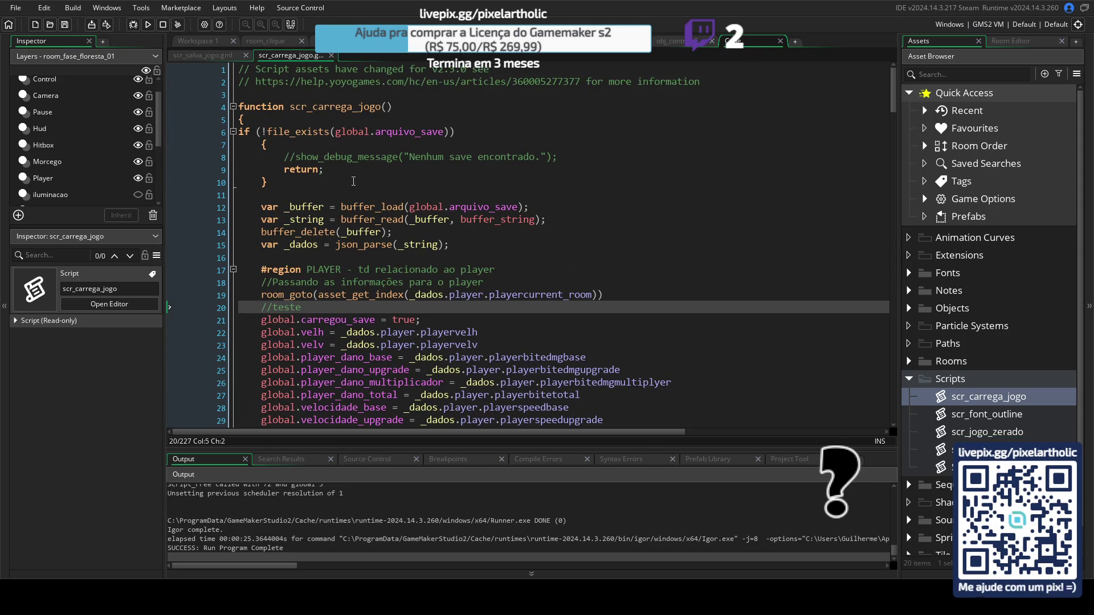
pyautogui.moveTo(425, 320); pyautogui.dragTo(239, 307)
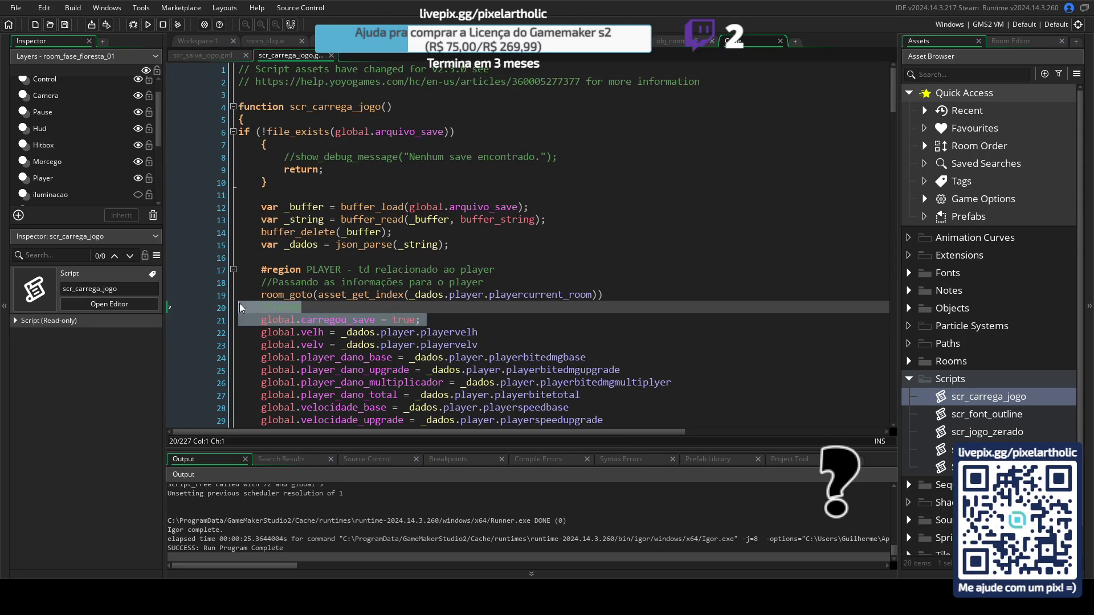
pyautogui.press('BackSpace')
pyautogui.press('Delete')
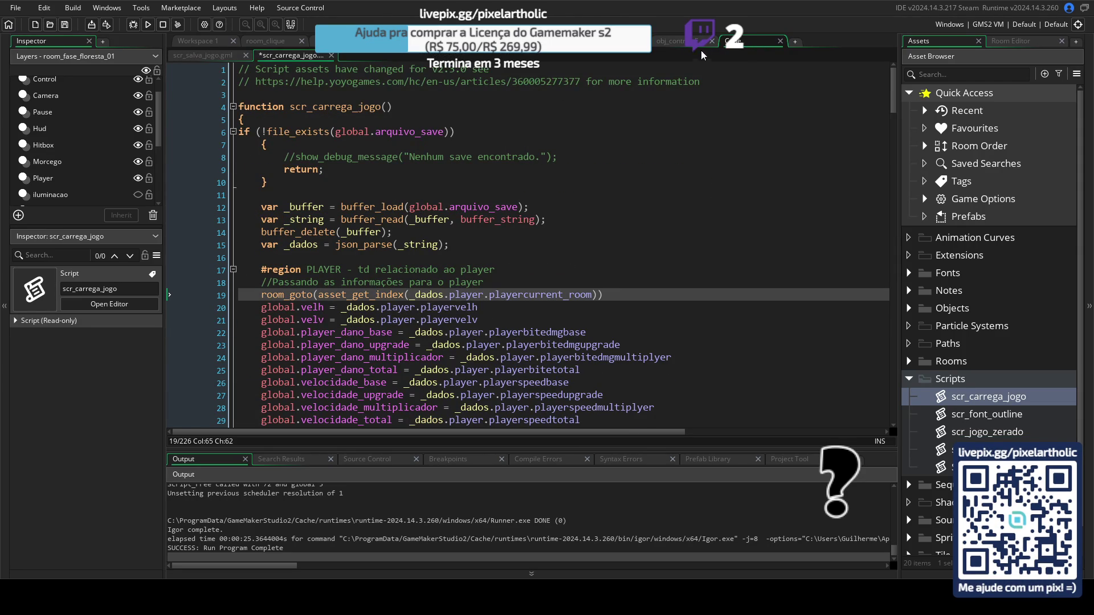
# Step: Remove '&& !global.carregou_save' from Step event line 114 and save
pyautogui.hotkey('ctrl', 'Tab')
pyautogui.moveTo(319, 137); pyautogui.dragTo(463, 146)
pyautogui.press('BackSpace')
pyautogui.click(468, 140)
pyautogui.hotkey('ctrl', 's')
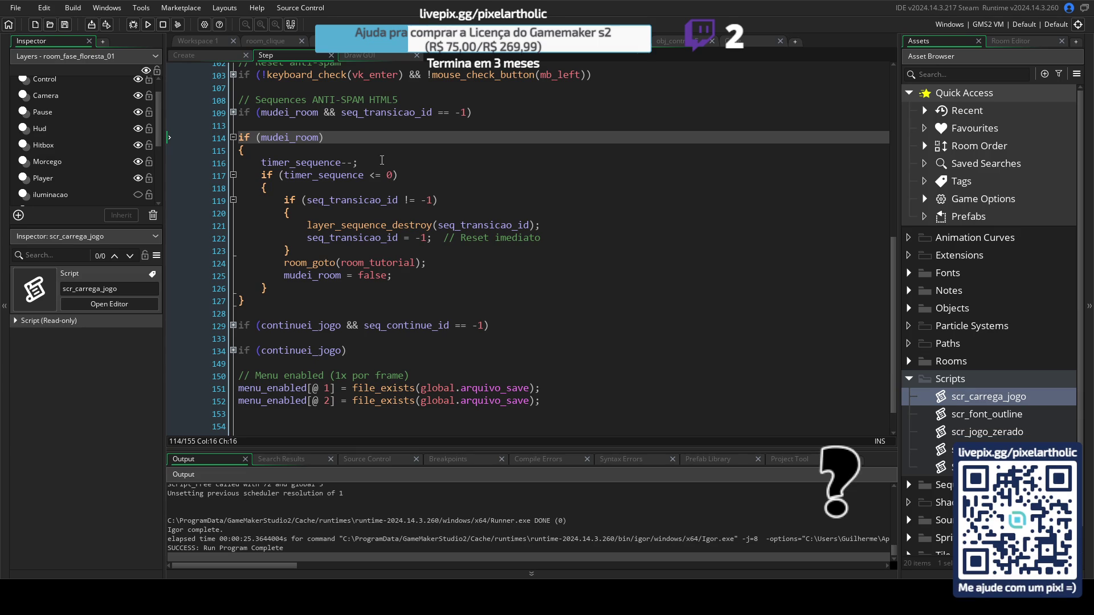
# Step: Expand the continuei_jogo block at line 134 in the Step event
pyautogui.click(233, 113)
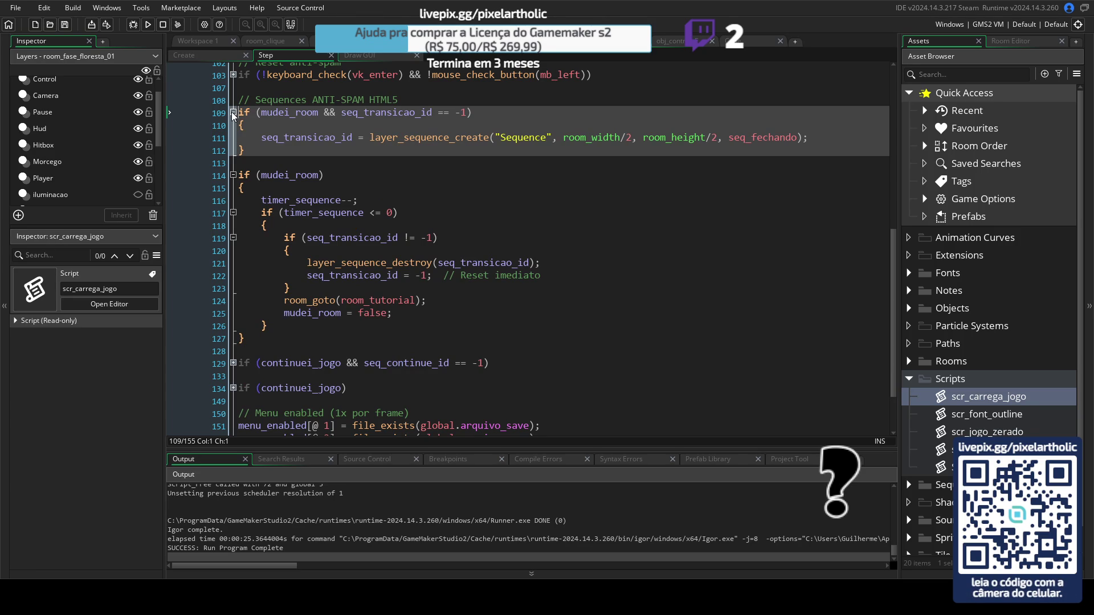
pyautogui.click(233, 112)
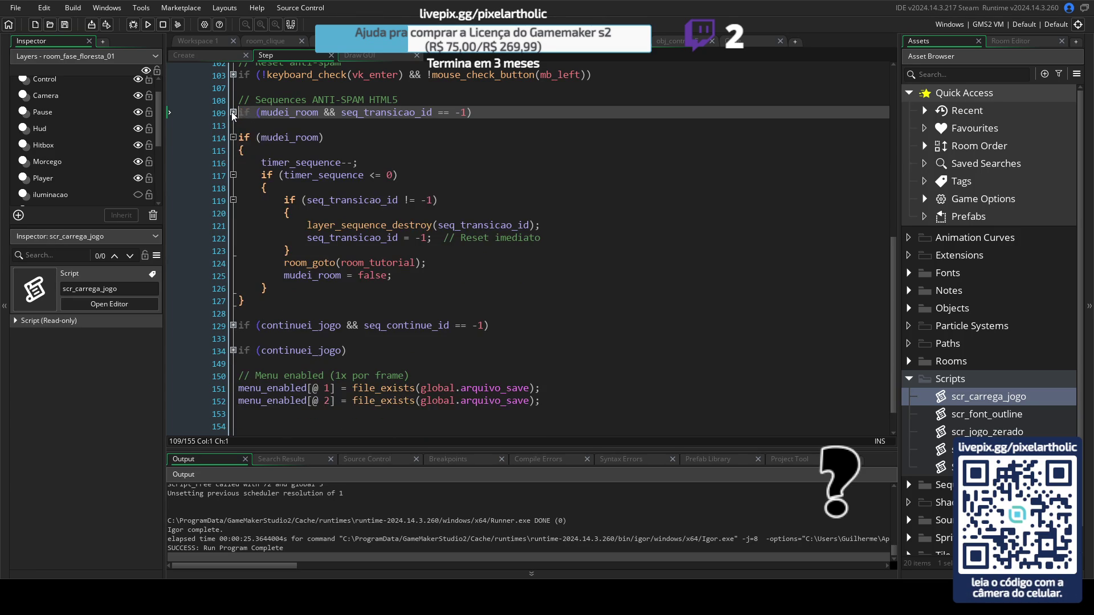
pyautogui.click(386, 226)
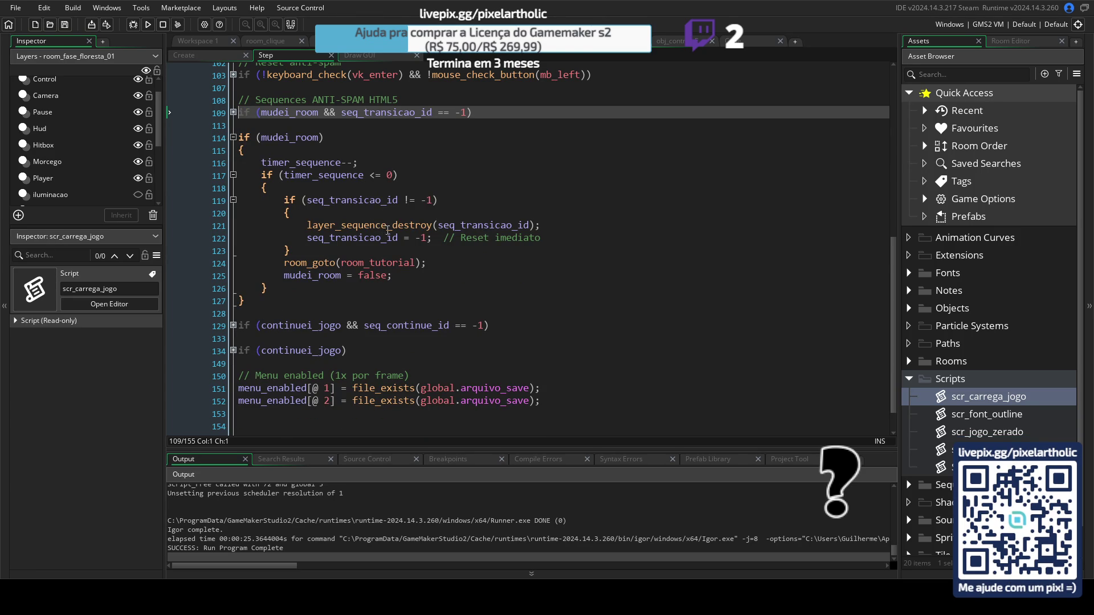
pyautogui.click(233, 350)
pyautogui.scroll(-5, 460, 297)
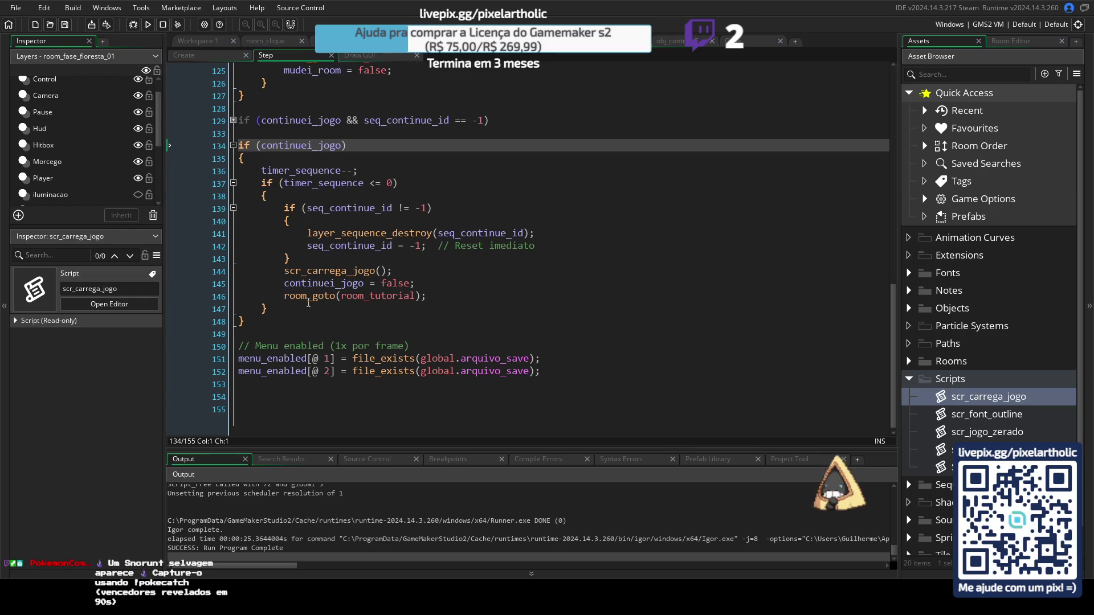
# Step: Comment out room_goto(room_tutorial) on line 146 and run the game
pyautogui.click(284, 296)
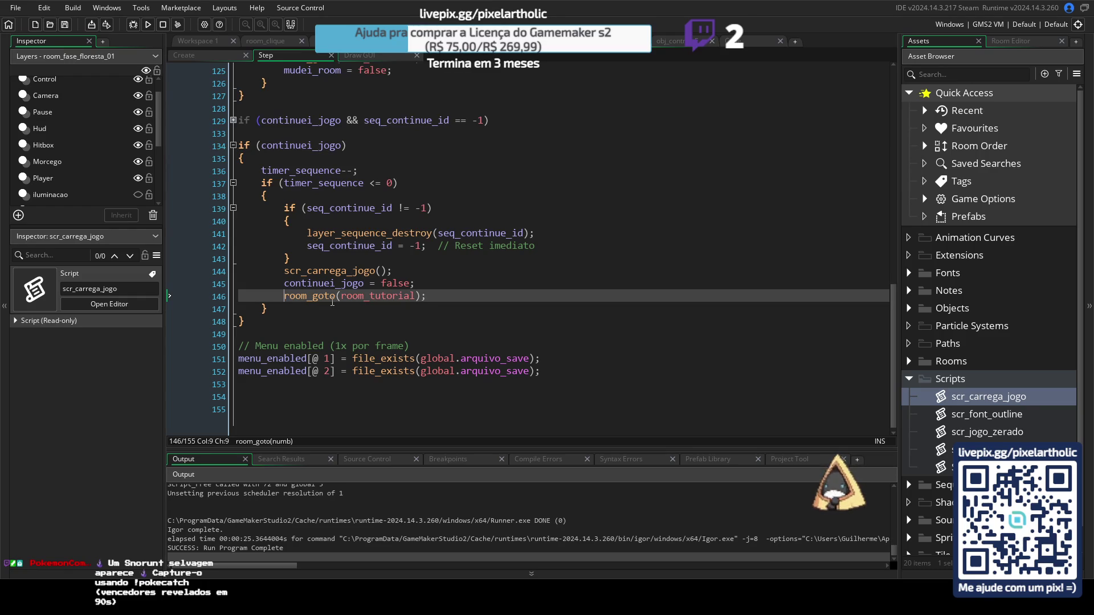
pyautogui.write('//')
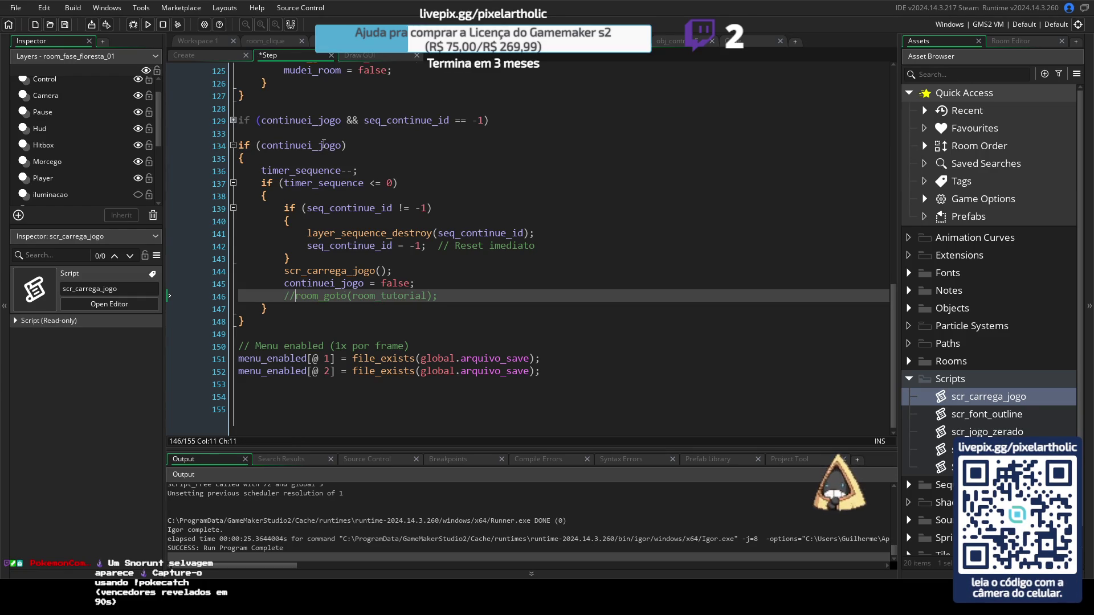
pyautogui.press('F5')
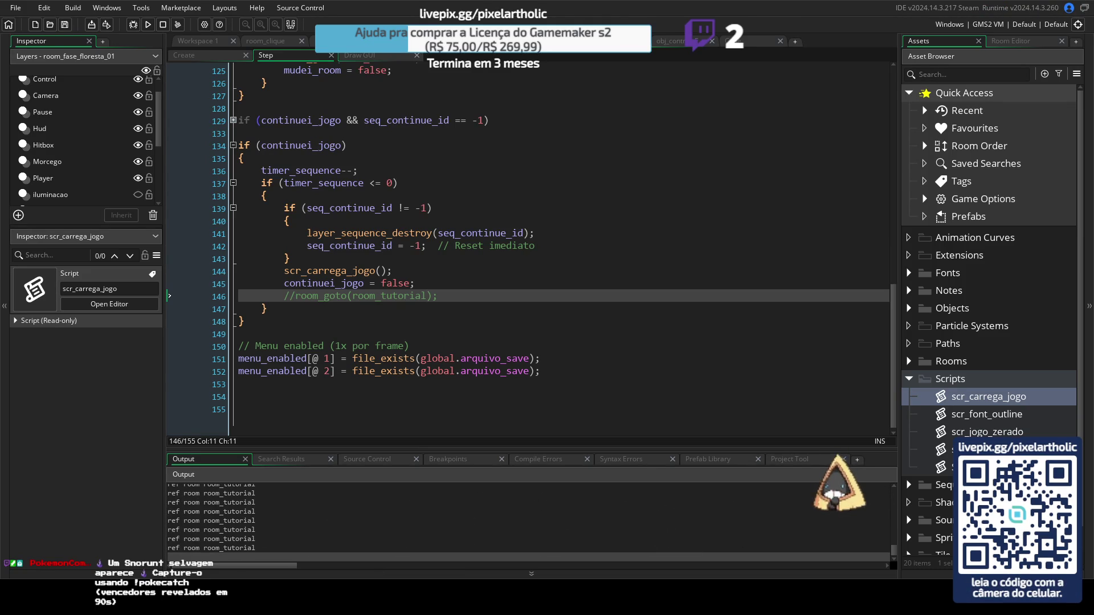
pyautogui.hotkey('alt', 'Tab')
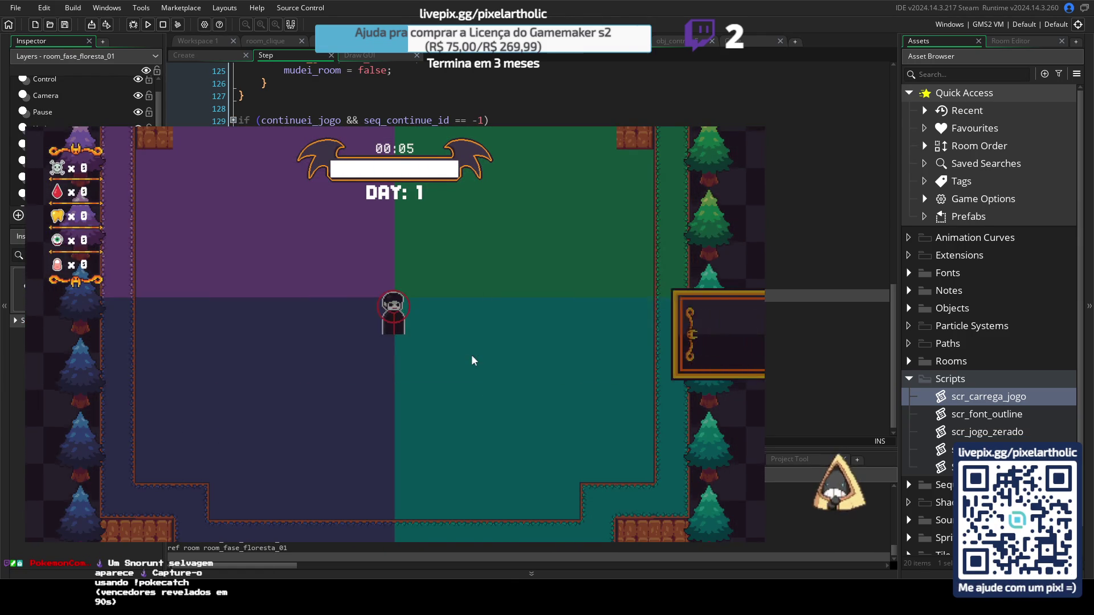
# Step: Save the game from Options, return to the menu and choose Continue
pyautogui.press('Escape')
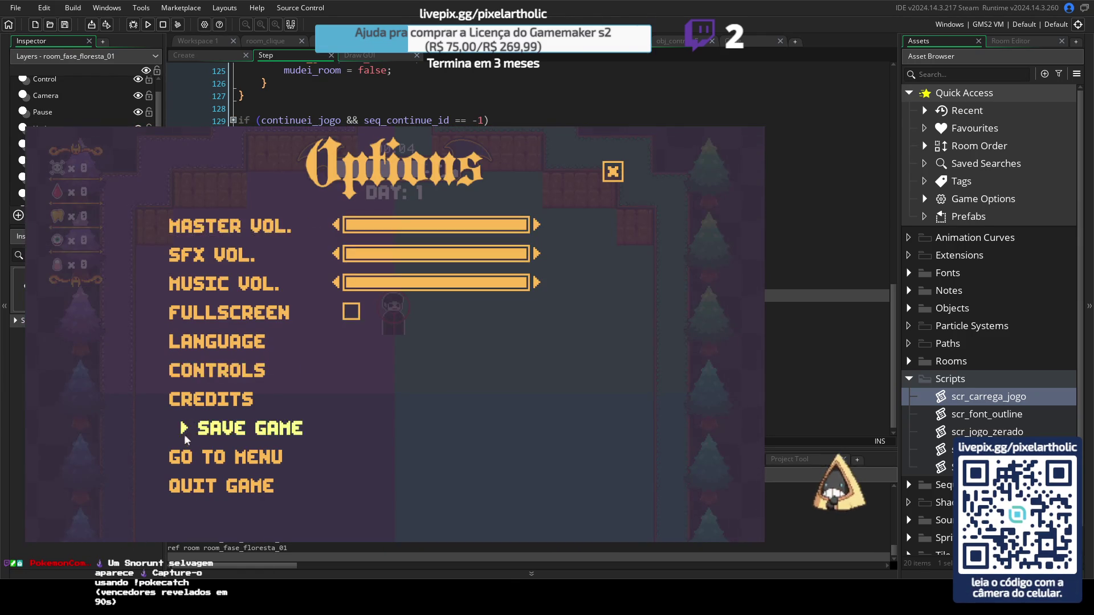
pyautogui.click(231, 434)
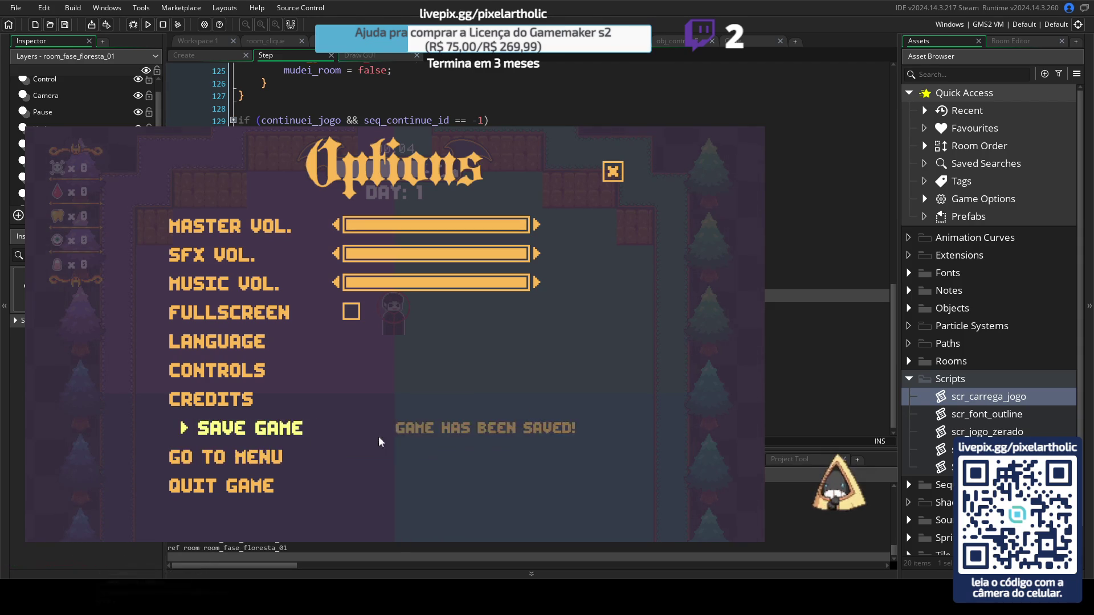
pyautogui.click(261, 454)
pyautogui.click(462, 445)
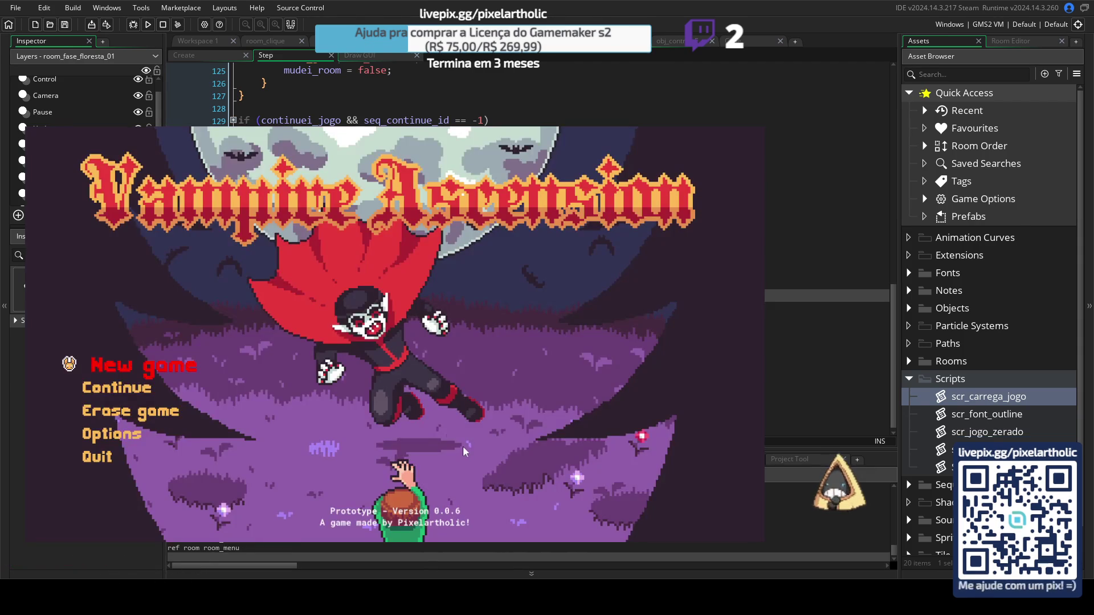
pyautogui.click(128, 391)
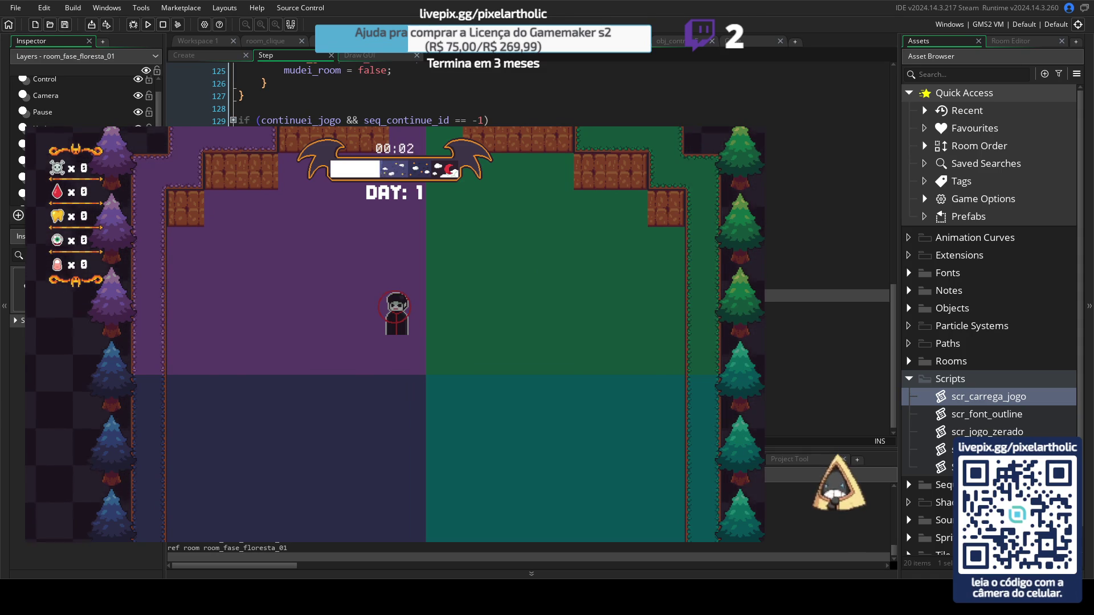
# Step: Close the game and delete the commented room_goto(room_tutorial) line
pyautogui.press('Escape')
pyautogui.moveTo(284, 296); pyautogui.dragTo(442, 299)
pyautogui.press('BackSpace')
pyautogui.press('BackSpace')
pyautogui.press('BackSpace')
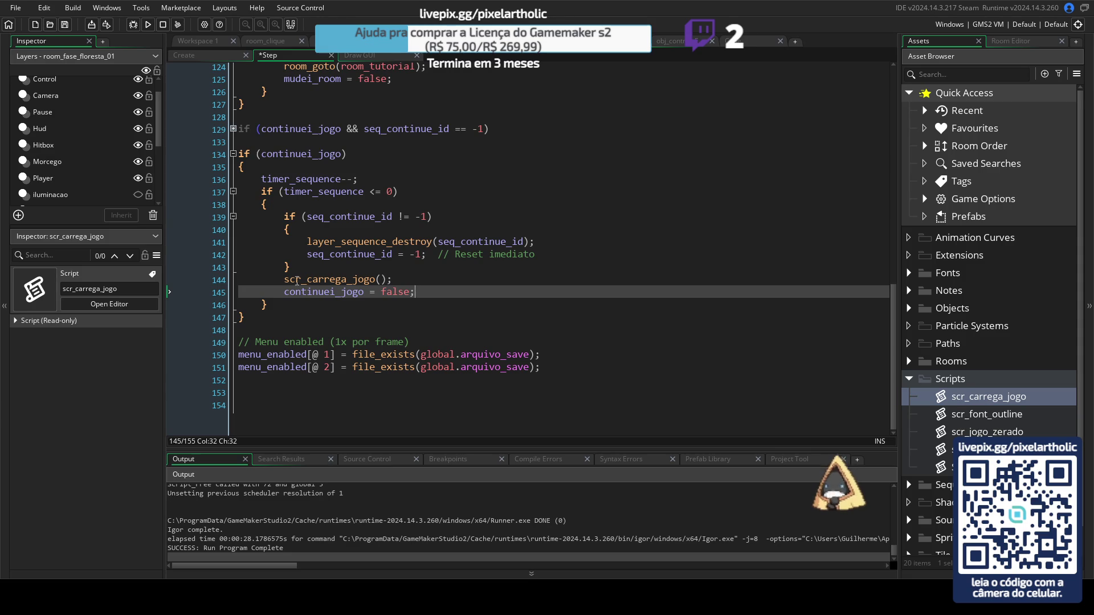
# Step: Review the scr_carrega_jogo() call on line 144 and save the Step event
pyautogui.moveTo(284, 280); pyautogui.dragTo(433, 274)
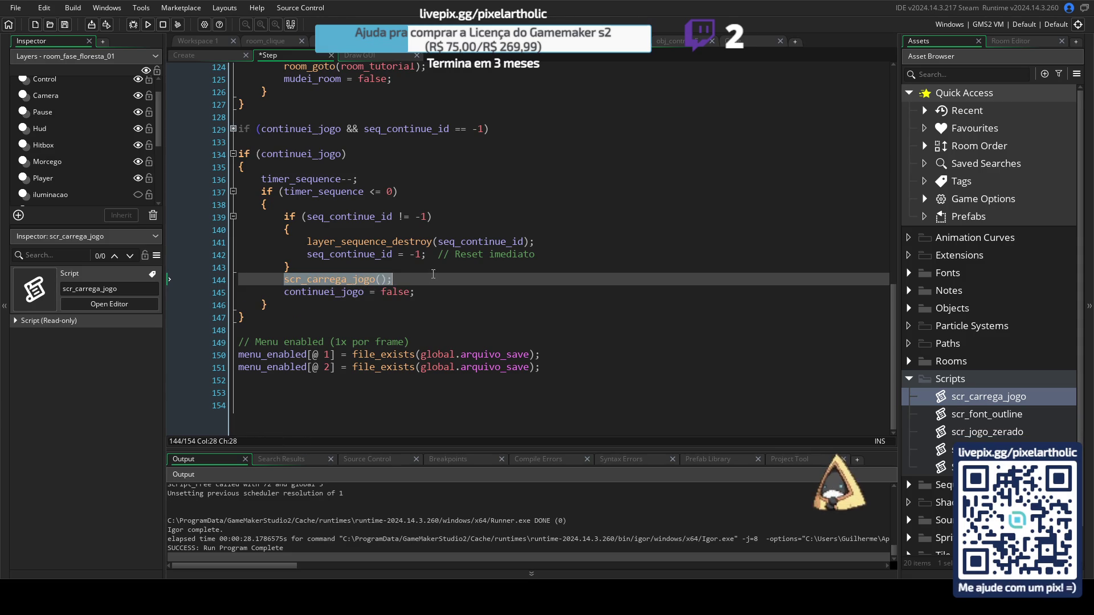
pyautogui.click(432, 278)
pyautogui.hotkey('ctrl', 's')
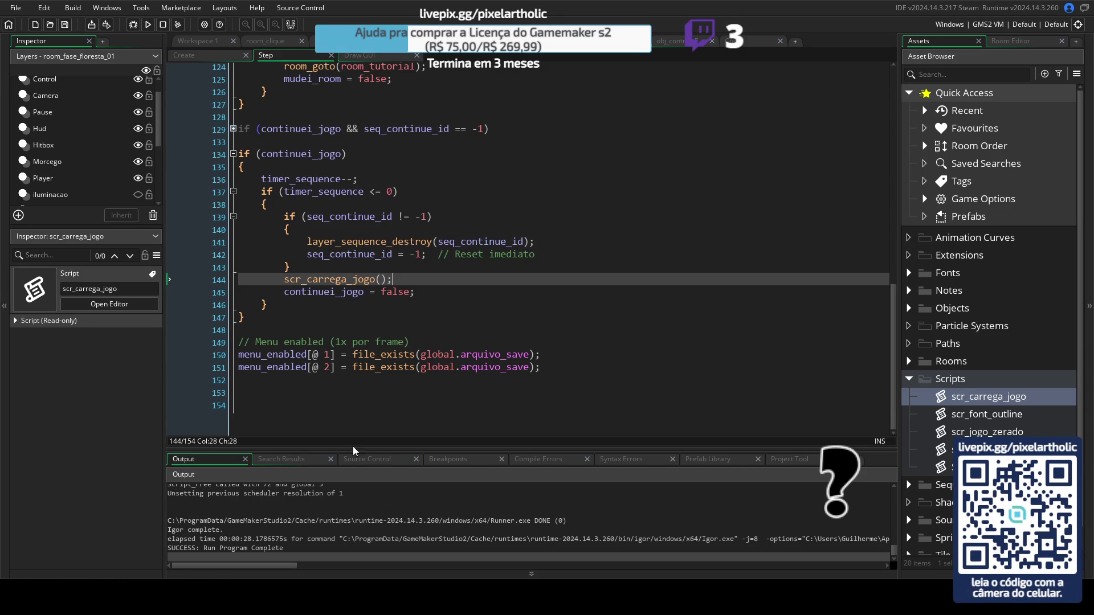
# Step: Open the room_menu and room_fase_floresta_01 rooms in the Room Editor
pyautogui.moveTo(283, 279); pyautogui.dragTo(392, 280)
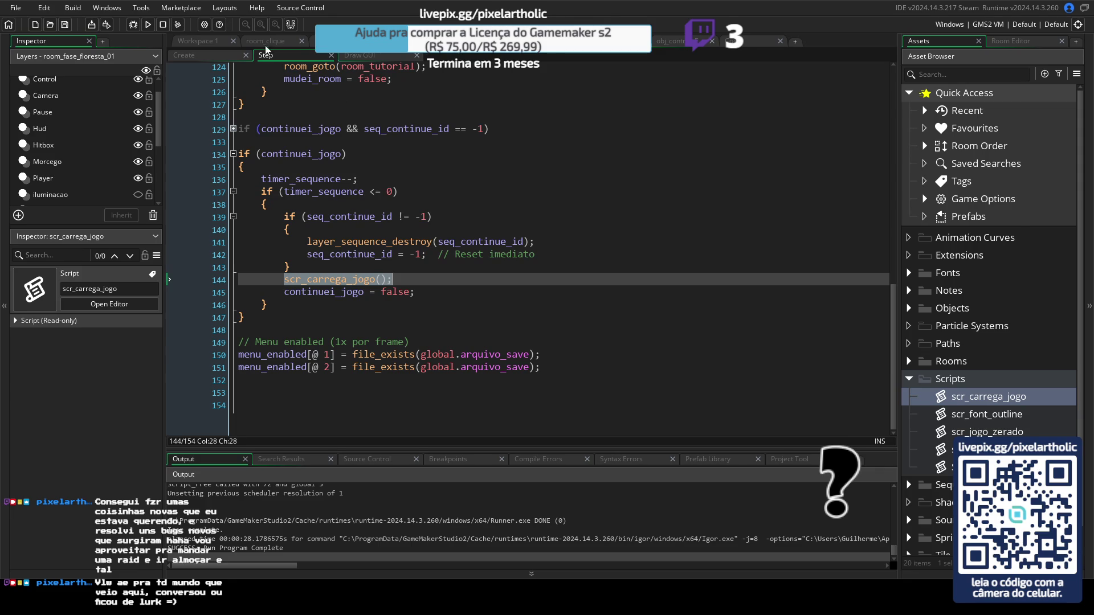
pyautogui.click(322, 41)
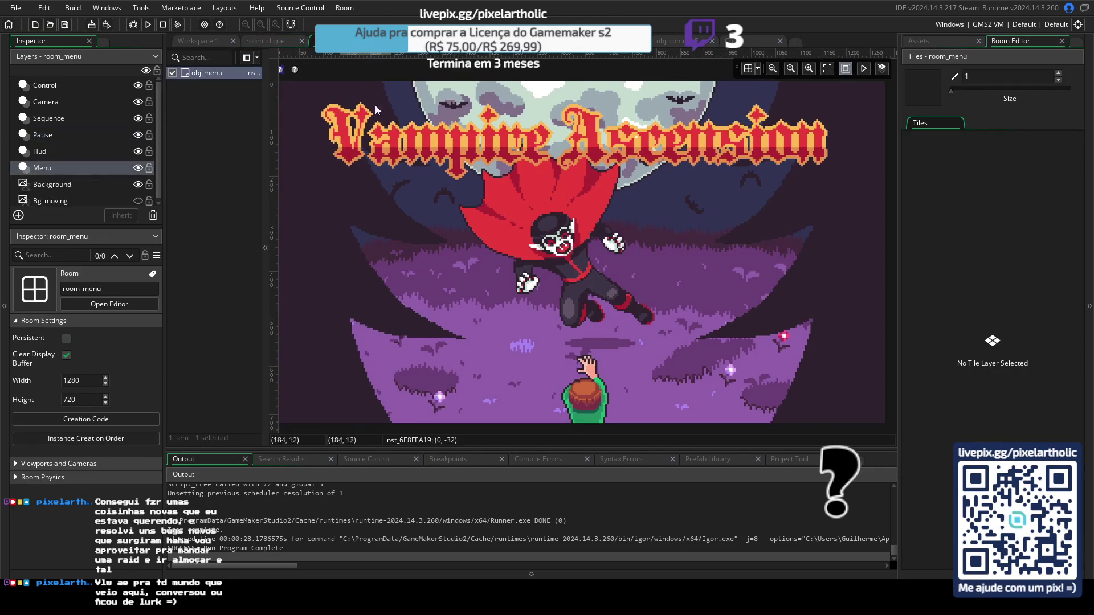
pyautogui.click(495, 41)
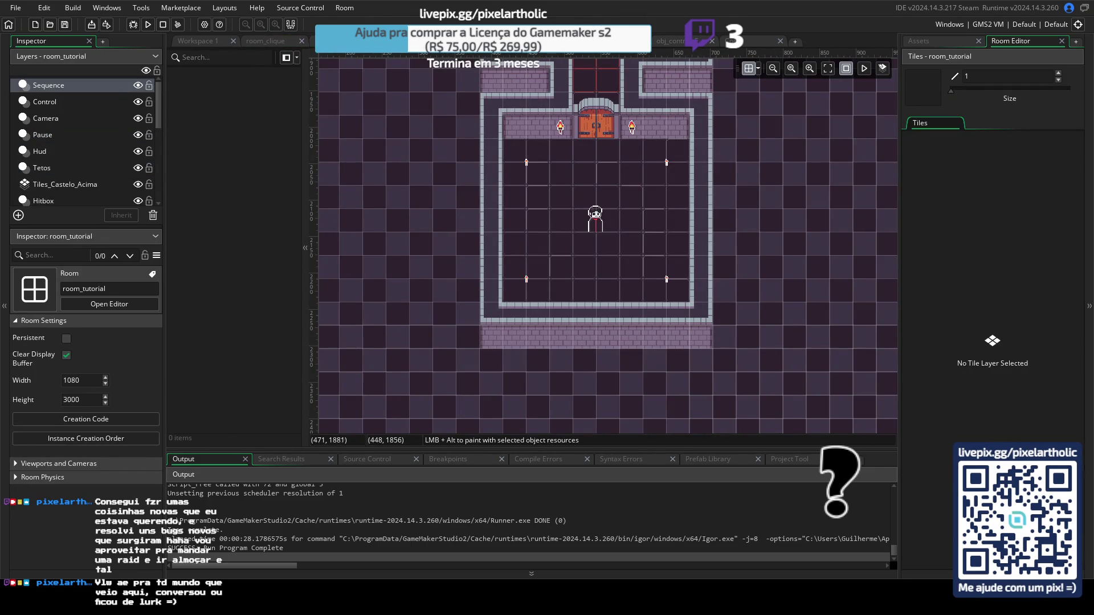